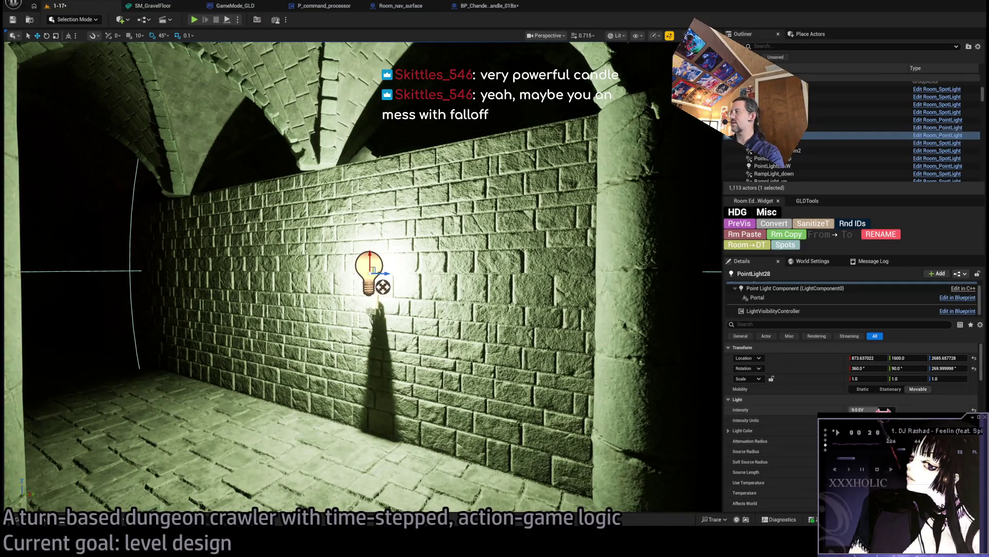
# - Shrink PointLight28's attenuation radius, set its intensity to 4.0 EV, and add the torch to the selection
pyautogui.moveTo(866, 440); pyautogui.dragTo(892, 440)
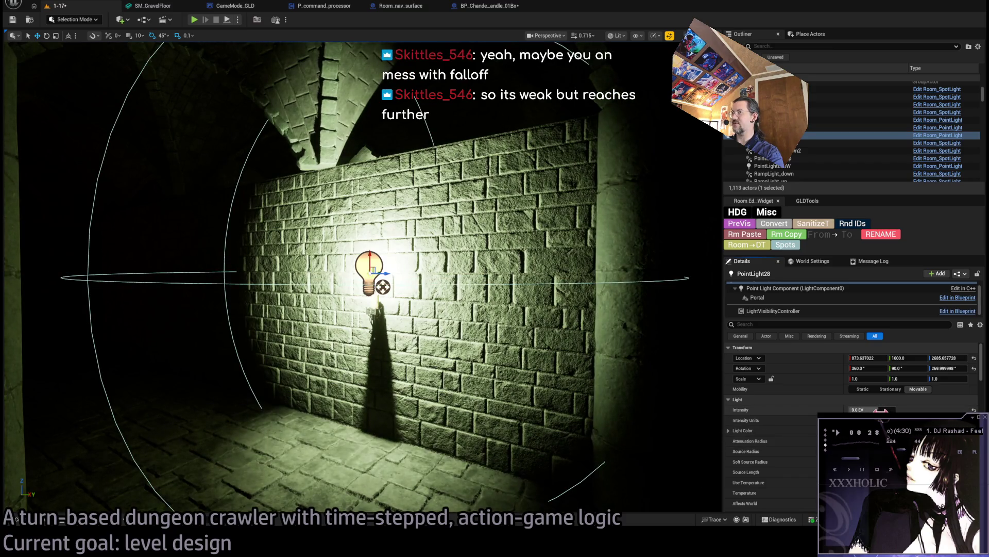
pyautogui.moveTo(882, 410)
pyautogui.mouseDown()
pyautogui.moveTo(861, 410)
pyautogui.moveTo(871, 410)
pyautogui.mouseUp()
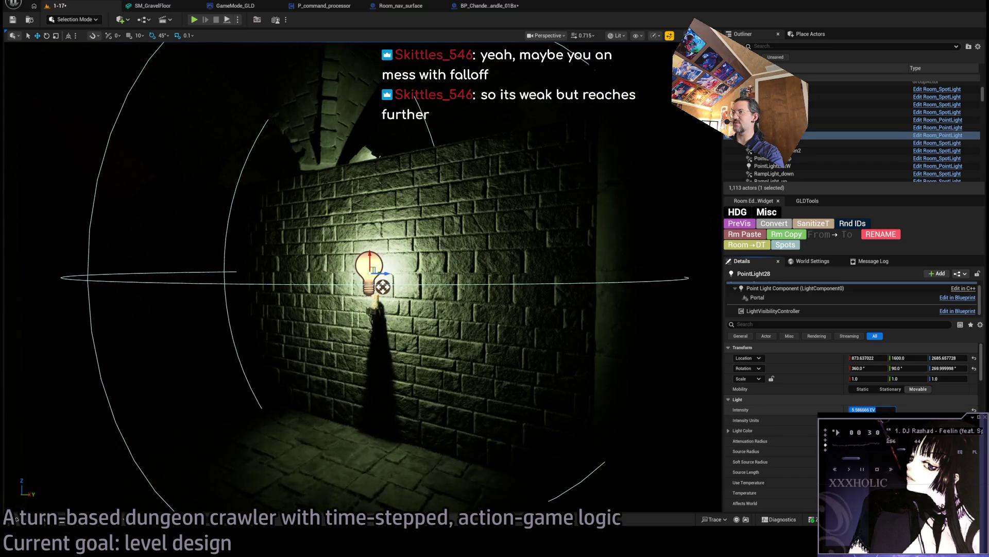
pyautogui.write('4.0')
pyautogui.press('Return')
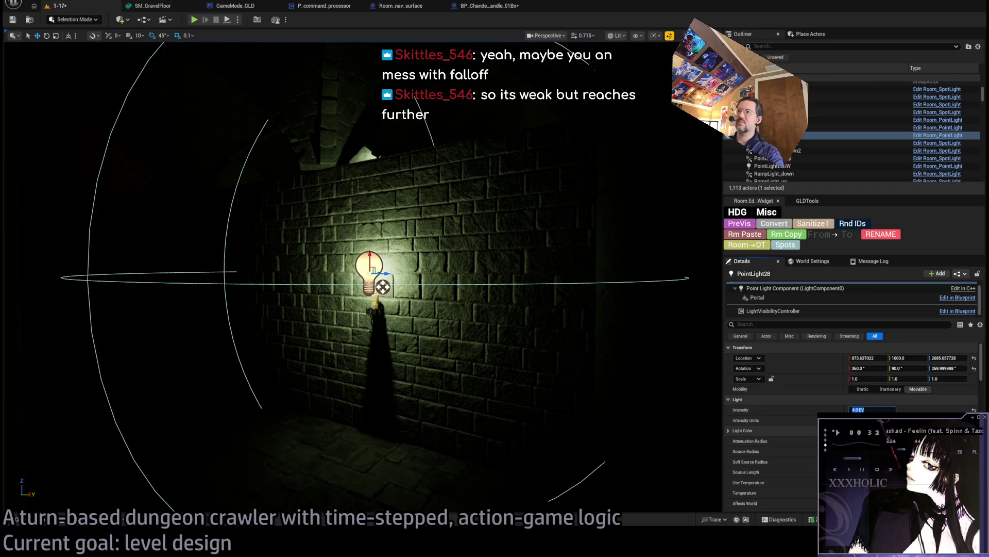
pyautogui.scroll(3, 432, 359)
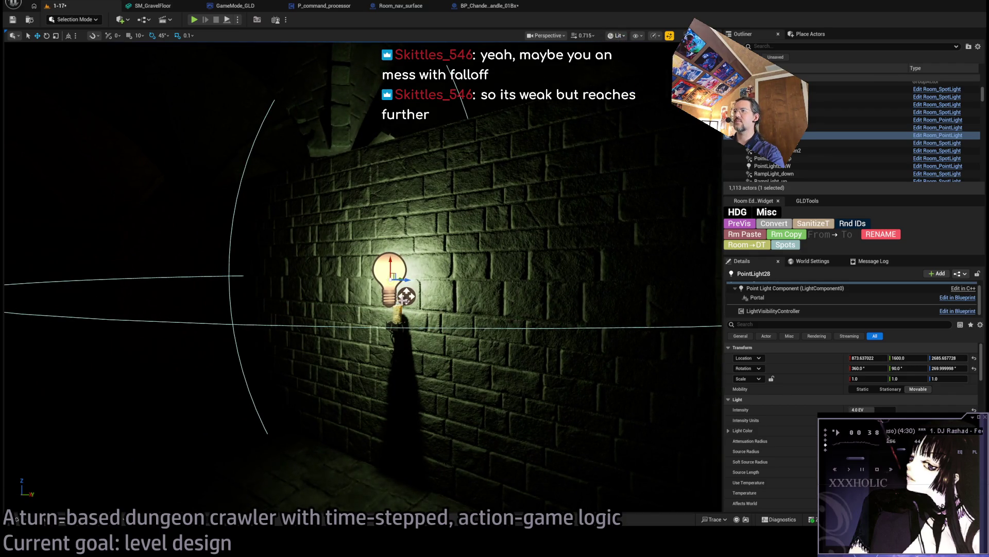
pyautogui.keyDown('ctrl'); pyautogui.click(397, 313); pyautogui.keyUp('ctrl')
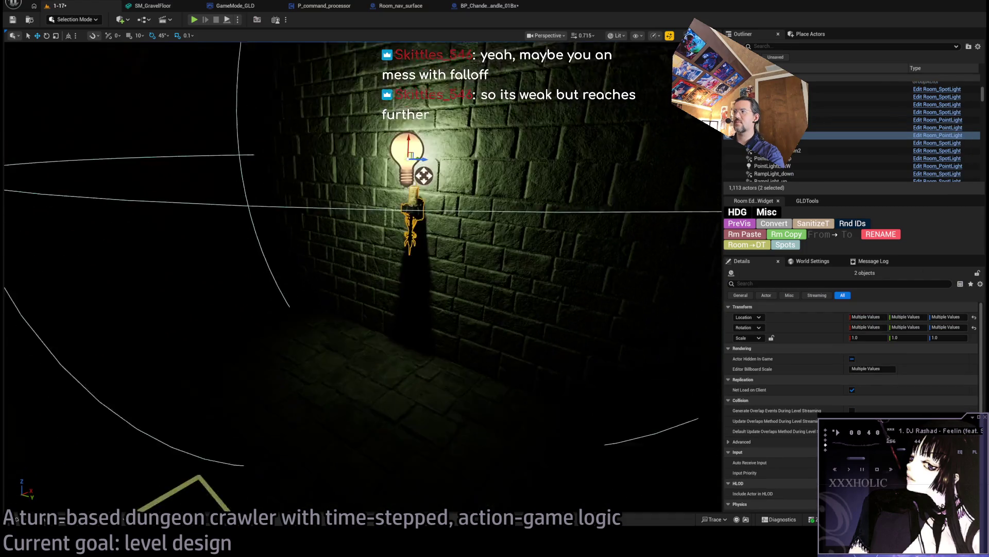
# - Duplicate the light and torch further left on the corridor wall, then select the player spawn marker
pyautogui.moveTo(414, 263)
pyautogui.mouseDown()
pyautogui.moveTo(273, 237)
pyautogui.moveTo(170, 199)
pyautogui.moveTo(178, 202)
pyautogui.mouseUp()
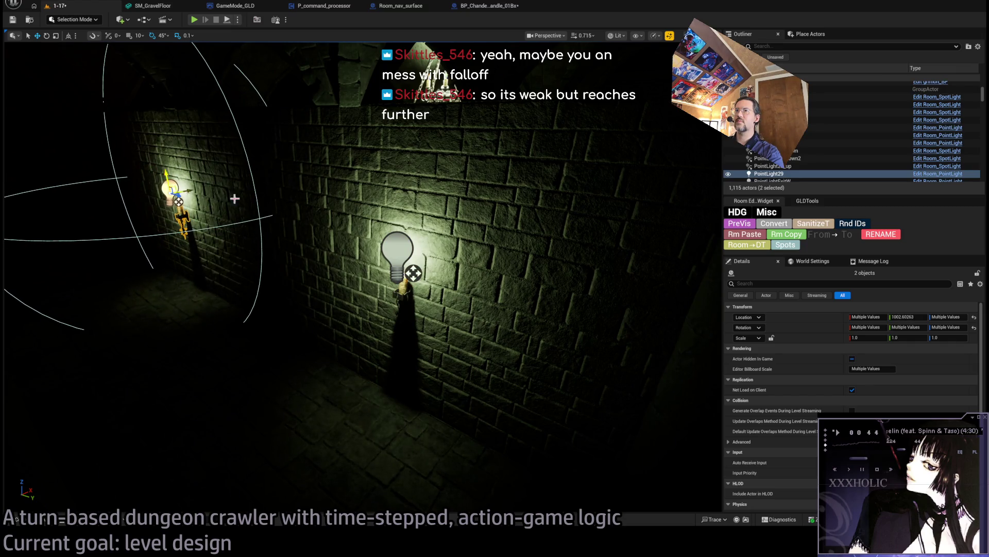
pyautogui.press('f')
pyautogui.moveTo(361, 257)
pyautogui.mouseDown()
pyautogui.moveTo(515, 263)
pyautogui.moveTo(557, 278)
pyautogui.moveTo(577, 255)
pyautogui.moveTo(649, 255)
pyautogui.moveTo(639, 258)
pyautogui.mouseUp()
pyautogui.click(415, 220)
pyautogui.moveTo(416, 220)
pyautogui.mouseDown()
pyautogui.moveTo(379, 237)
pyautogui.moveTo(354, 206)
pyautogui.mouseUp()
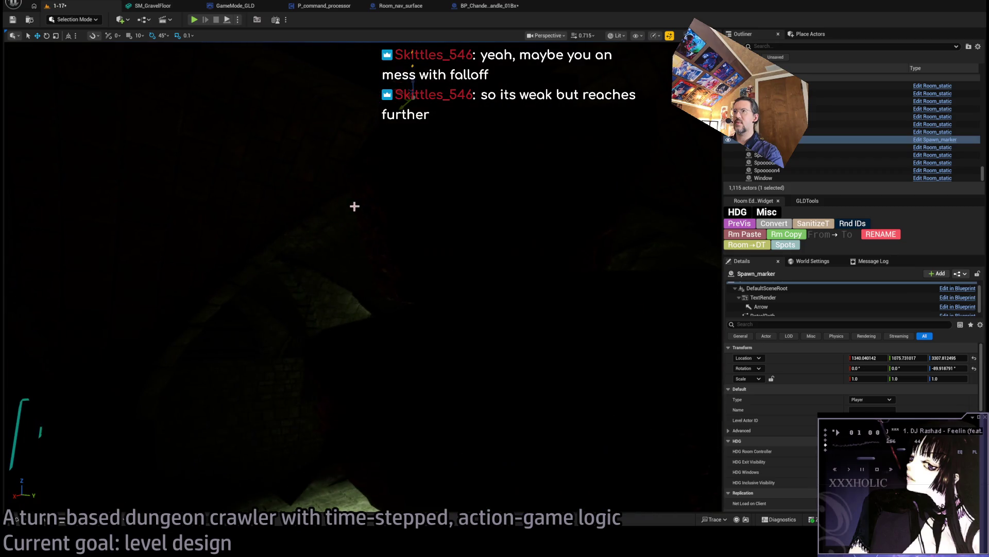
# - Move the Spawn_marker along the torch-lit corridor until it sits near the wall lamp
pyautogui.moveTo(406, 429)
pyautogui.mouseDown()
pyautogui.moveTo(395, 282)
pyautogui.moveTo(393, 485)
pyautogui.moveTo(397, 276)
pyautogui.moveTo(292, 265)
pyautogui.moveTo(186, 333)
pyautogui.mouseUp()
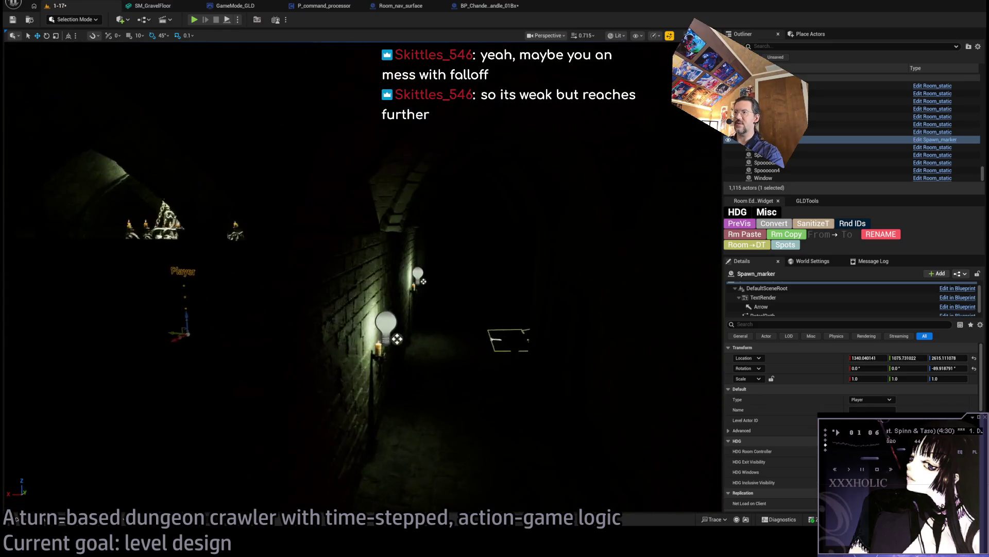
pyautogui.moveTo(407, 335); pyautogui.dragTo(428, 331)
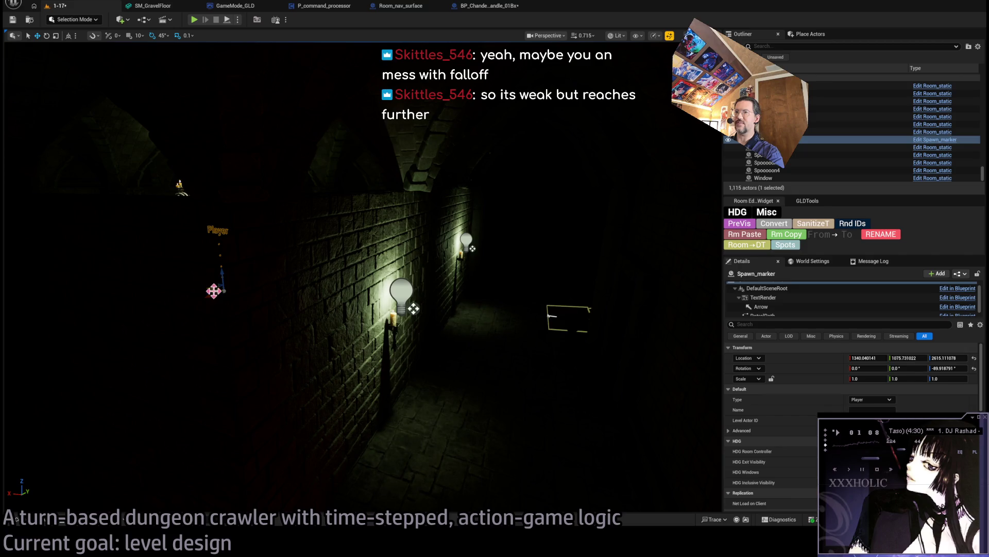
pyautogui.moveTo(426, 323)
pyautogui.mouseDown()
pyautogui.moveTo(586, 355)
pyautogui.moveTo(582, 334)
pyautogui.mouseUp()
pyautogui.moveTo(562, 263)
pyautogui.mouseDown()
pyautogui.moveTo(439, 320)
pyautogui.moveTo(527, 394)
pyautogui.moveTo(392, 248)
pyautogui.moveTo(261, 60)
pyautogui.mouseUp()
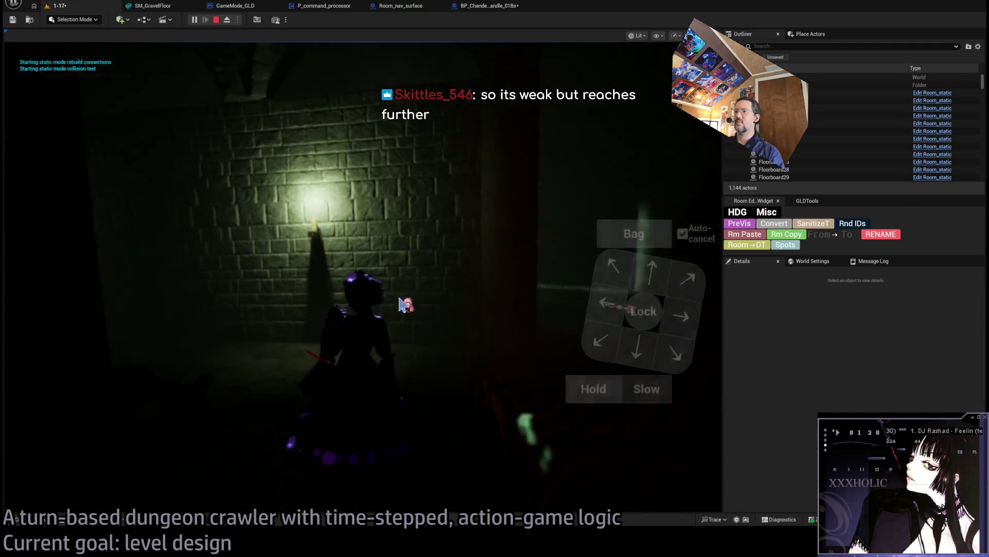
# - Walk the character down the corridor, eject with F8, frame the spawn marker, and stop the playtest
pyautogui.click(652, 271)
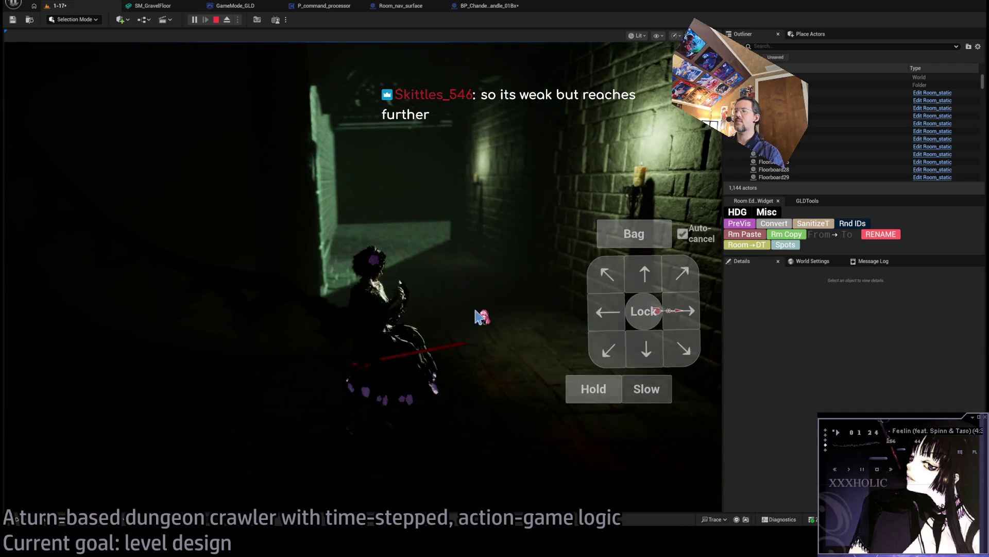
pyautogui.press('F8')
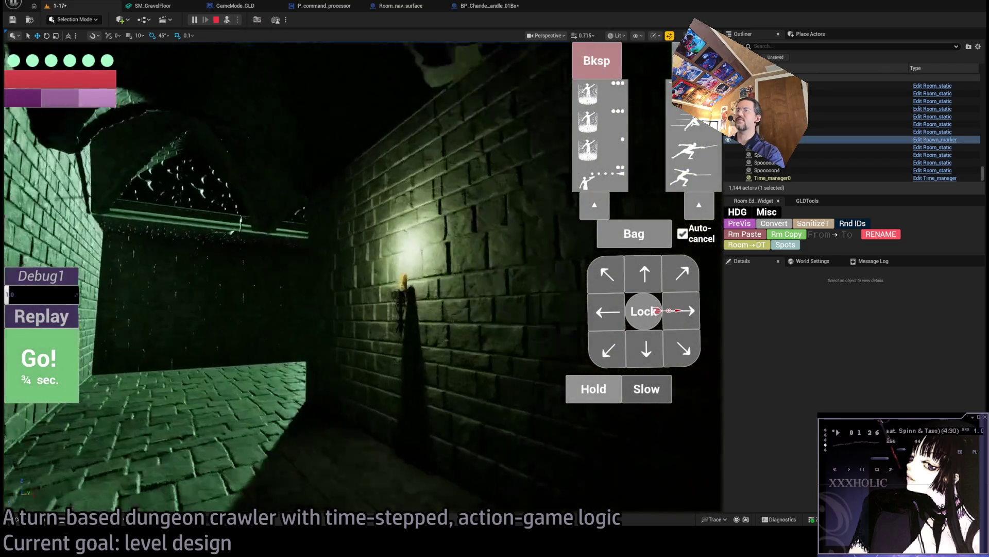
pyautogui.press('f')
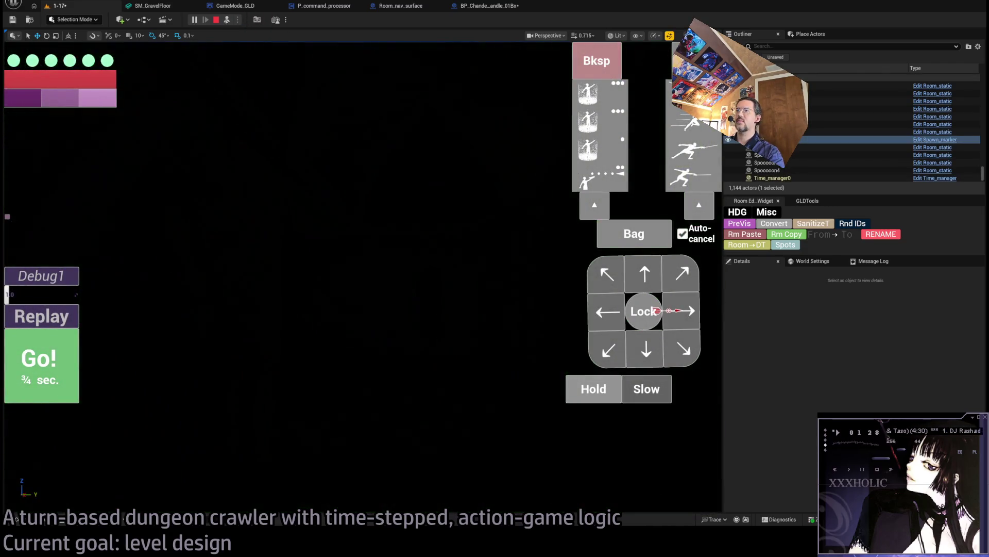
pyautogui.press('Escape')
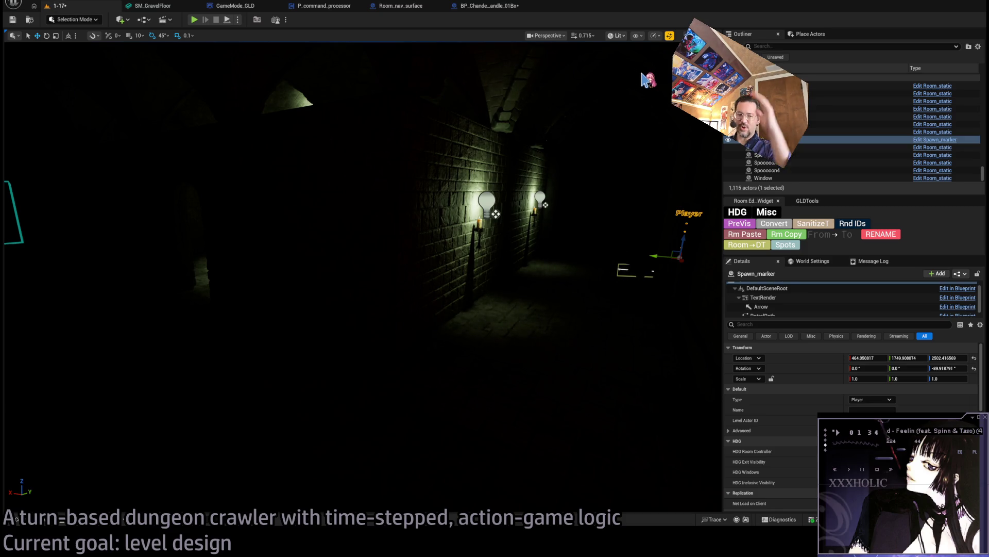
# - Switch to Unlit view, rotate a stone wall piece to 270°, then delete it
pyautogui.hotkey('alt', '3')
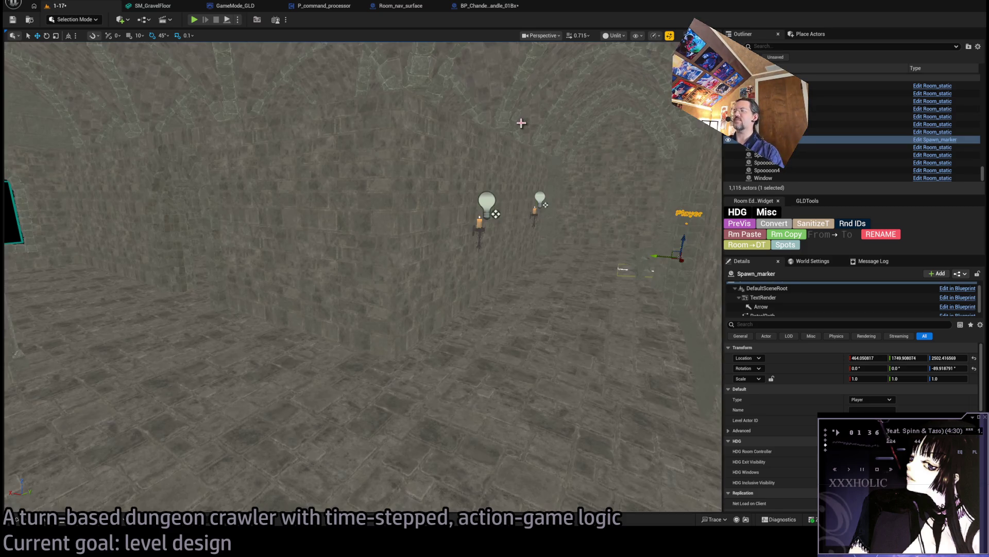
pyautogui.moveTo(327, 195)
pyautogui.mouseDown()
pyautogui.moveTo(327, 227)
pyautogui.moveTo(283, 226)
pyautogui.moveTo(282, 206)
pyautogui.mouseUp()
pyautogui.click(283, 221)
pyautogui.moveTo(519, 343)
pyautogui.mouseDown()
pyautogui.moveTo(518, 360)
pyautogui.moveTo(519, 343)
pyautogui.mouseUp()
pyautogui.moveTo(316, 423)
pyautogui.mouseDown()
pyautogui.moveTo(356, 417)
pyautogui.moveTo(320, 420)
pyautogui.mouseUp()
pyautogui.press('Delete')
# - Navigate to the wall by the chandelier and select wall piece SM_Wall_F_4x28
pyautogui.moveTo(232, 346); pyautogui.dragTo(232, 330)
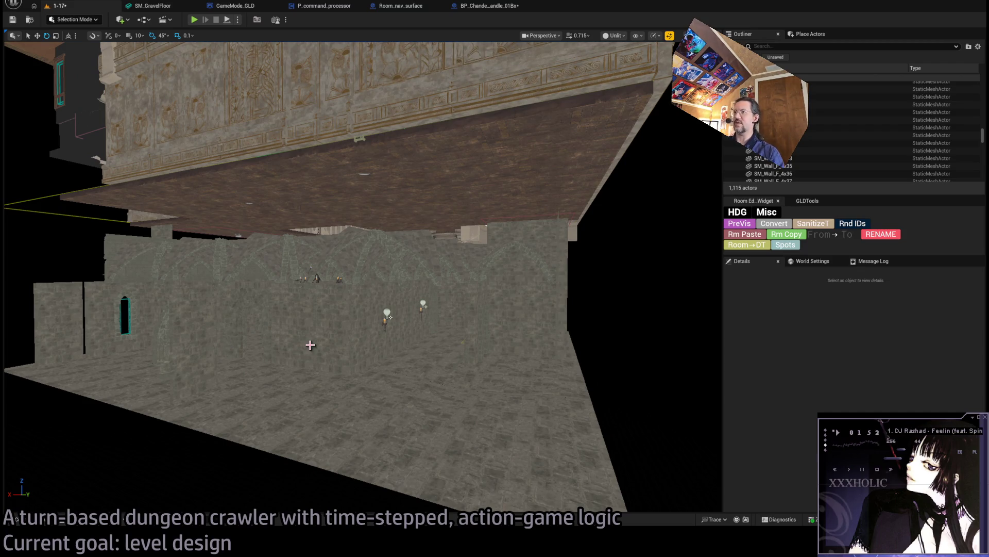
pyautogui.moveTo(310, 344)
pyautogui.mouseDown()
pyautogui.moveTo(308, 325)
pyautogui.moveTo(369, 327)
pyautogui.mouseUp()
pyautogui.click(369, 327)
pyautogui.moveTo(408, 294)
pyautogui.mouseDown()
pyautogui.moveTo(313, 304)
pyautogui.moveTo(325, 329)
pyautogui.moveTo(304, 336)
pyautogui.mouseUp()
pyautogui.click(325, 335)
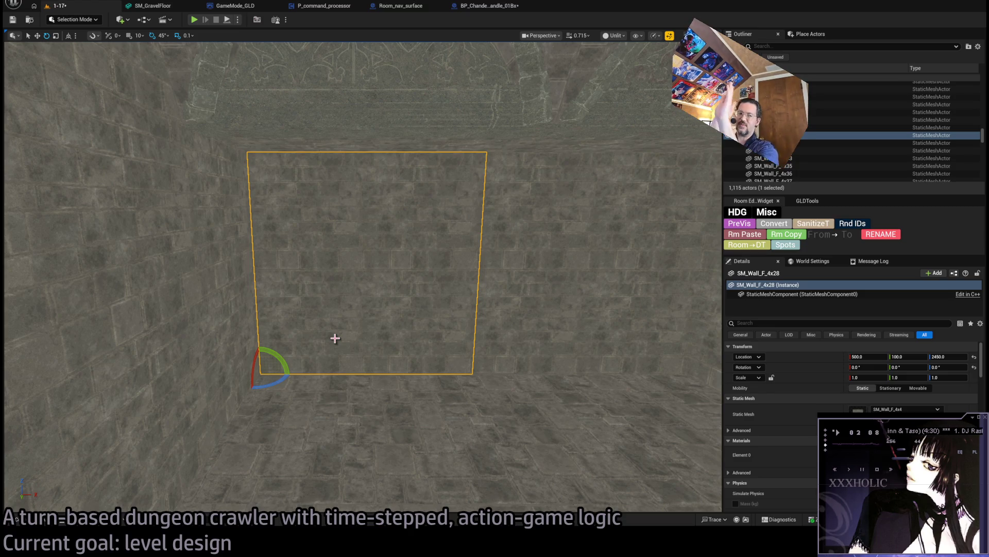
# - Duplicate the wall flipped 180° and slide the copy sideways to about Y 0
pyautogui.moveTo(335, 338); pyautogui.dragTo(284, 339)
pyautogui.moveTo(368, 322)
pyautogui.mouseDown()
pyautogui.moveTo(356, 322)
pyautogui.moveTo(432, 335)
pyautogui.mouseUp()
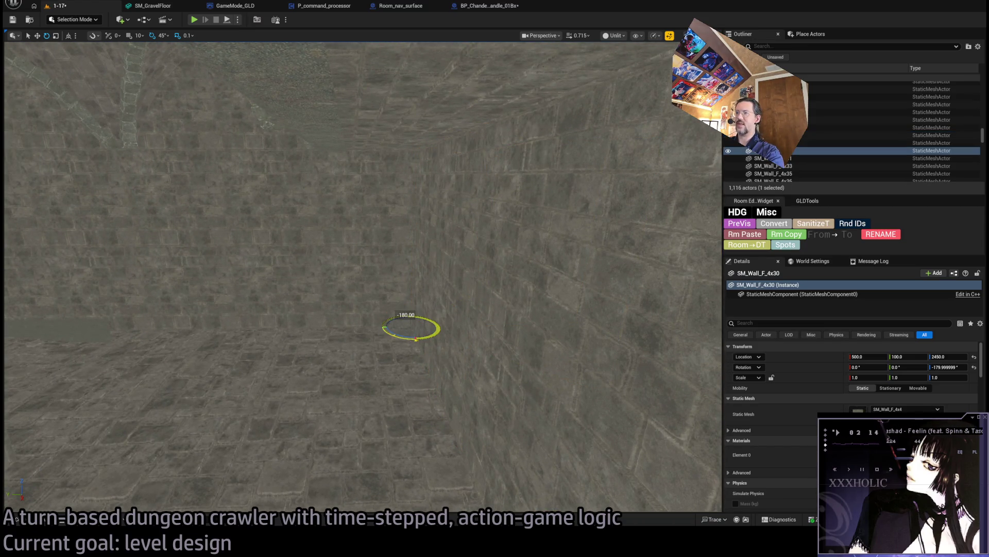
pyautogui.scroll(-8, 446, 341)
pyautogui.press('w')
pyautogui.moveTo(445, 342)
pyautogui.mouseDown()
pyautogui.moveTo(408, 375)
pyautogui.moveTo(438, 398)
pyautogui.mouseUp()
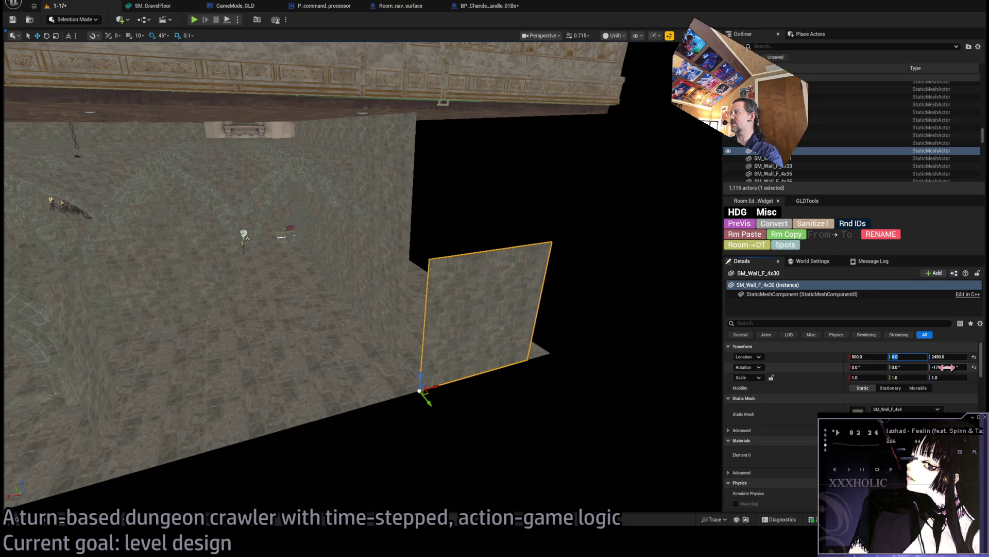
pyautogui.moveTo(582, 351)
pyautogui.mouseDown()
pyautogui.moveTo(337, 404)
pyautogui.moveTo(365, 415)
pyautogui.moveTo(373, 414)
pyautogui.moveTo(152, 404)
pyautogui.mouseUp()
# - Set the new wall's Scale X and Z to 2
pyautogui.moveTo(874, 380); pyautogui.dragTo(898, 378)
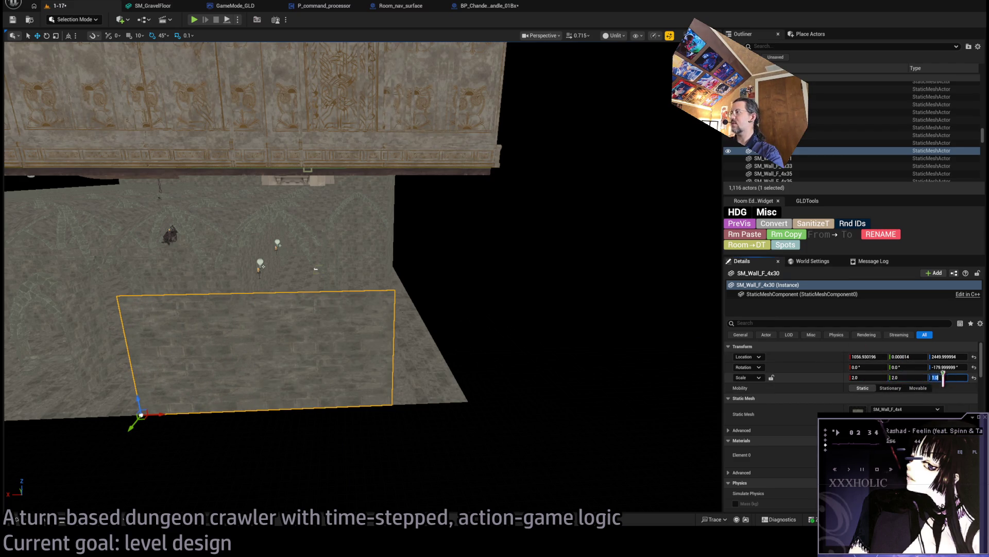
pyautogui.write('2')
pyautogui.press('Return')
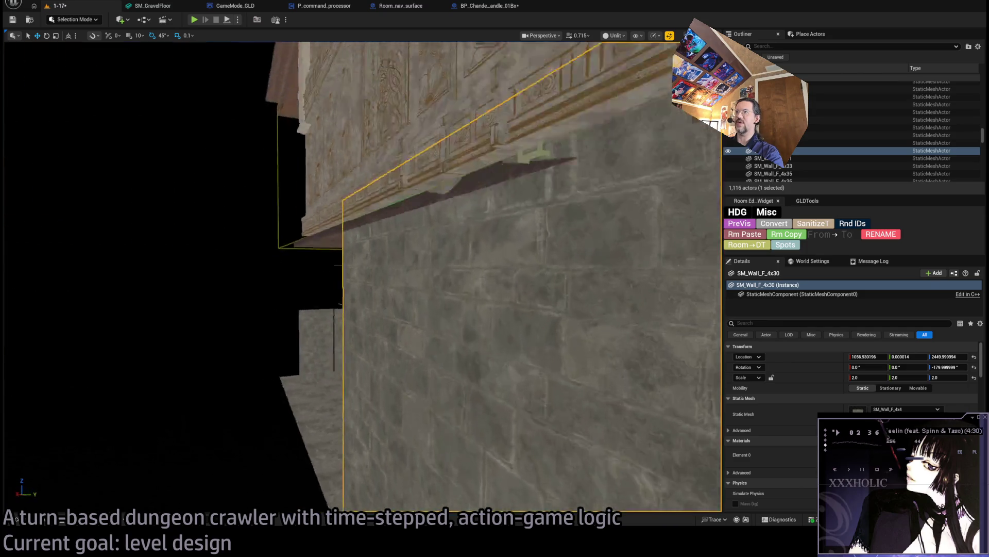
# - Set the new wall's location to X 1000, Y 0, Z 2450 in Details
pyautogui.press('f')
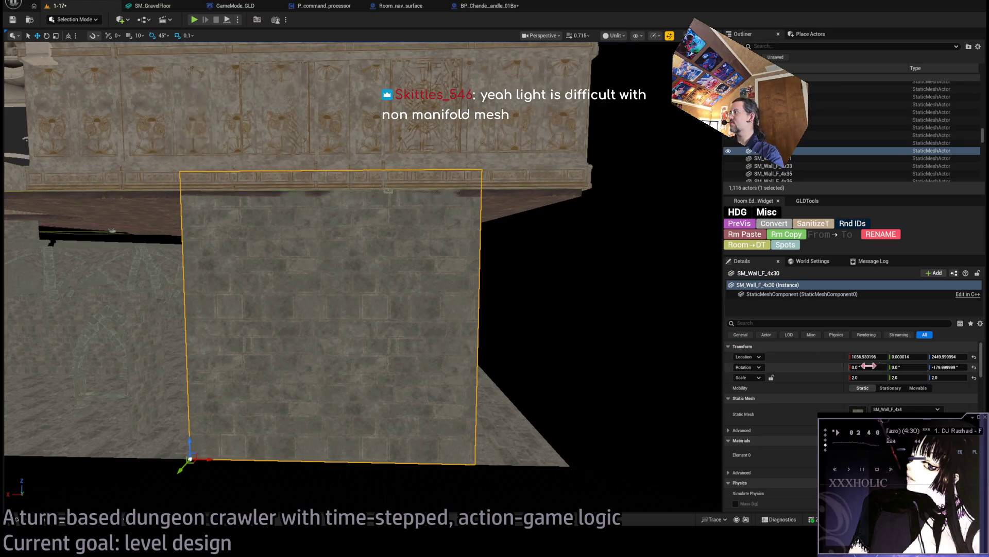
pyautogui.write('000')
pyautogui.press('Return')
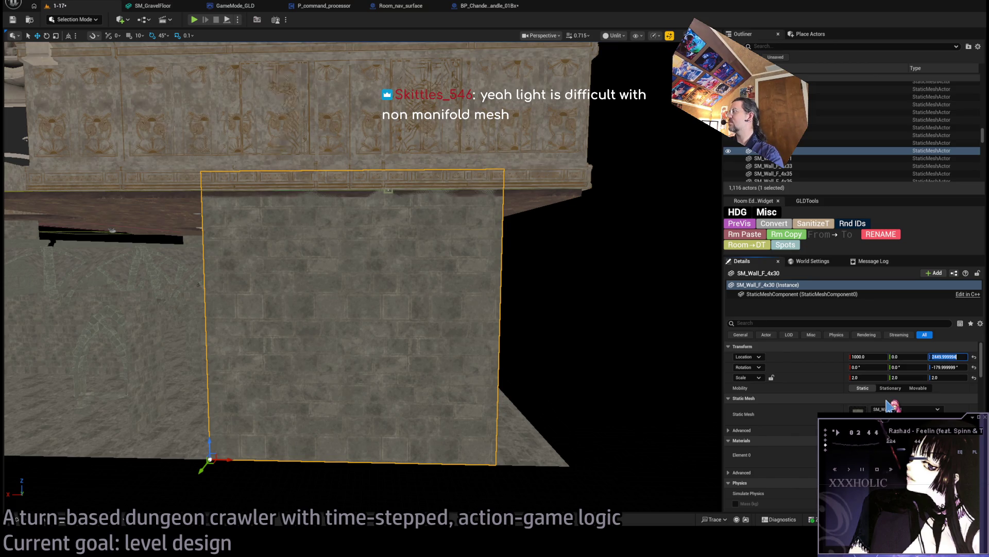
pyautogui.write('2250')
pyautogui.press('Return')
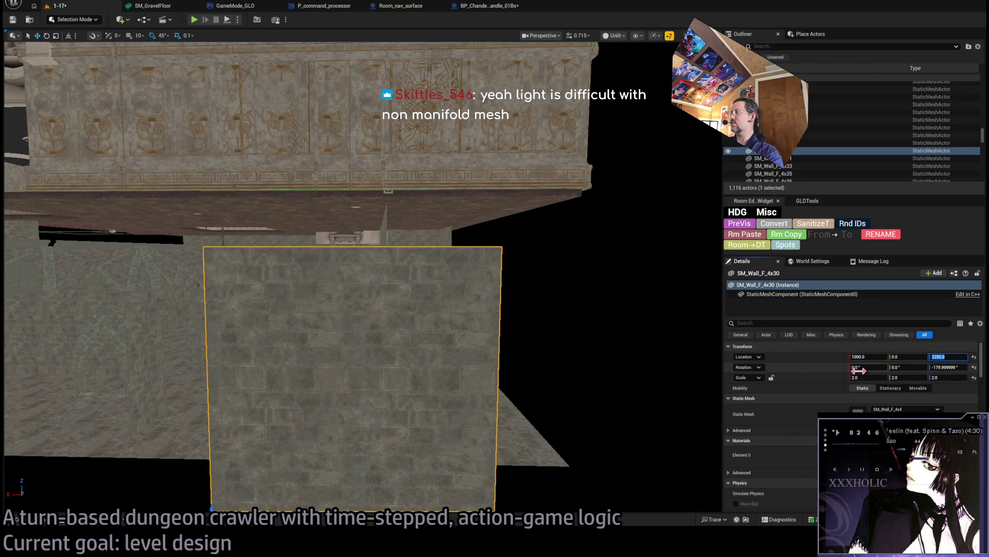
pyautogui.write('0')
pyautogui.press('Return')
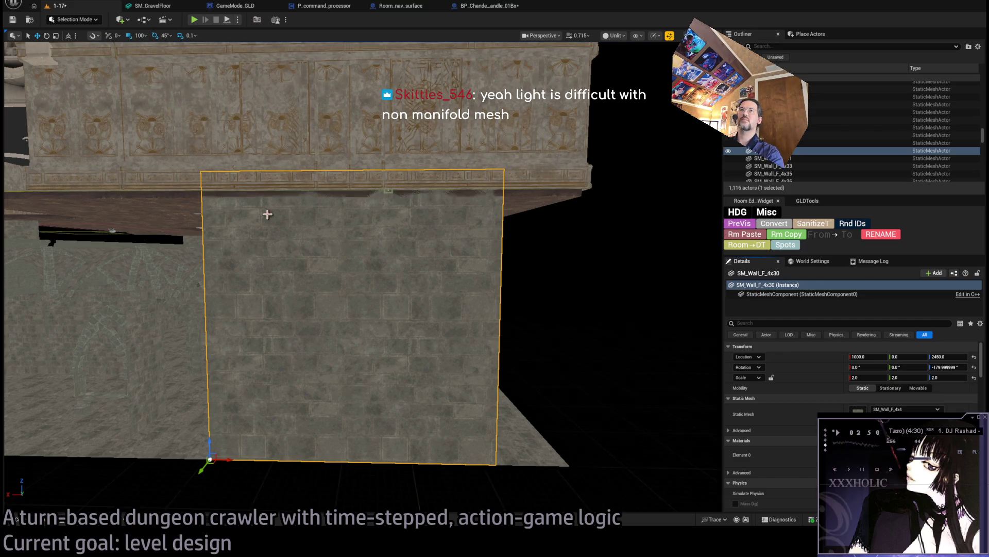
pyautogui.scroll(-5, 268, 214)
# - Place copies of the doubled wall at X 2400, 1600 and 0 along the room's base
pyautogui.moveTo(457, 361); pyautogui.dragTo(459, 264)
pyautogui.moveTo(122, 354)
pyautogui.mouseDown()
pyautogui.moveTo(397, 356)
pyautogui.moveTo(307, 330)
pyautogui.moveTo(321, 358)
pyautogui.moveTo(541, 347)
pyautogui.moveTo(505, 347)
pyautogui.moveTo(473, 371)
pyautogui.moveTo(492, 298)
pyautogui.mouseUp()
pyautogui.moveTo(407, 325); pyautogui.dragTo(407, 325)
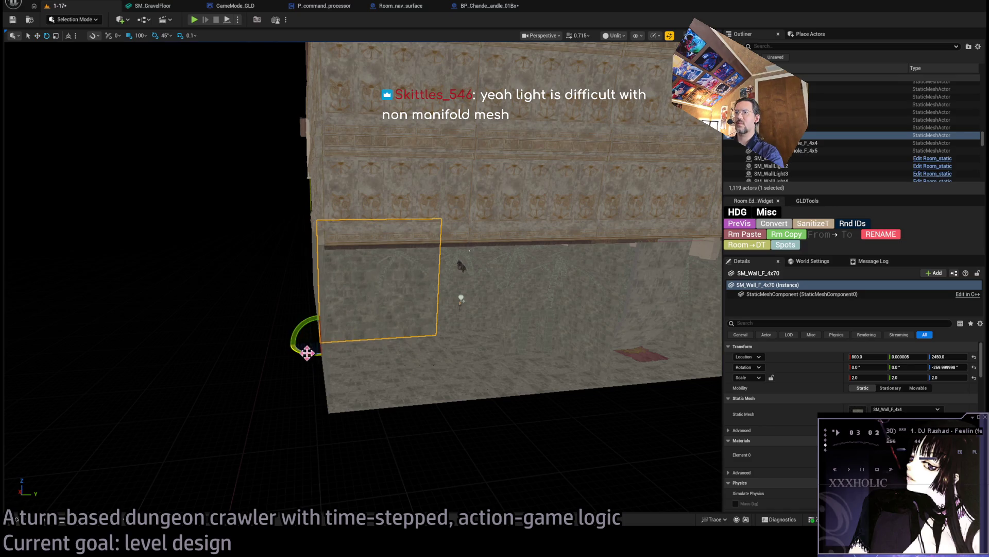
pyautogui.moveTo(321, 350)
pyautogui.mouseDown()
pyautogui.moveTo(331, 416)
pyautogui.moveTo(347, 420)
pyautogui.moveTo(199, 389)
pyautogui.moveTo(337, 394)
pyautogui.mouseUp()
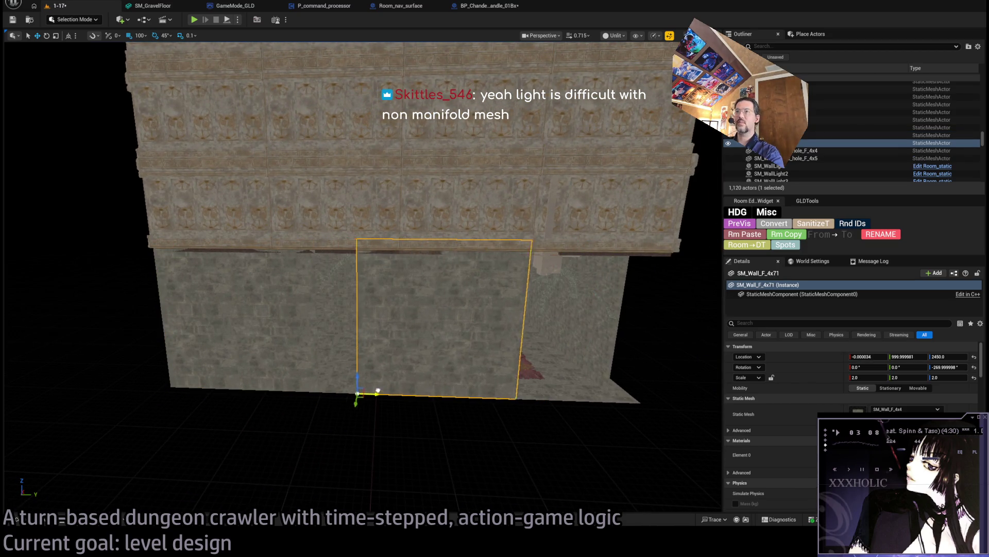
# - Copy the wall further along the side, then rotate two selected walls by -45°
pyautogui.scroll(-3, 344, 393)
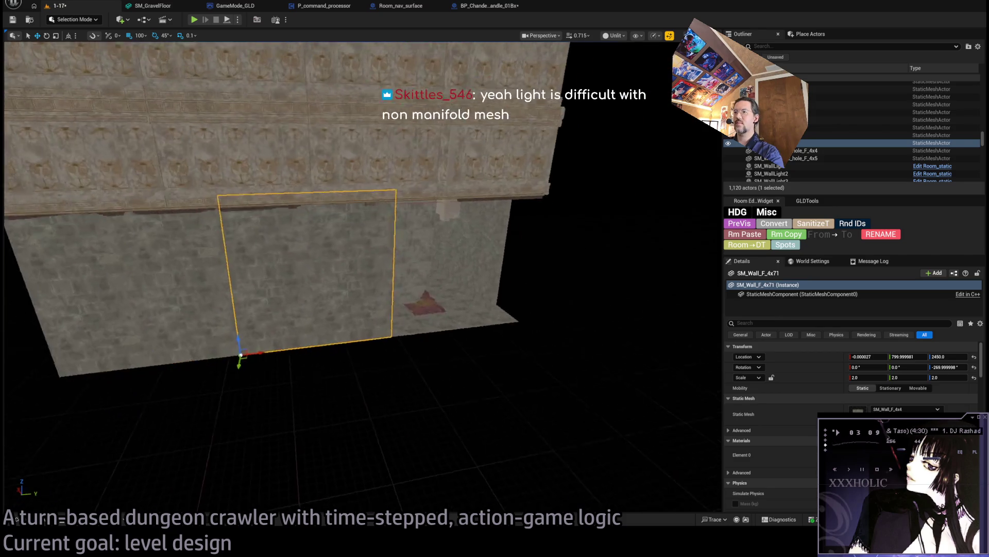
pyautogui.moveTo(278, 351)
pyautogui.keyDown('alt'); pyautogui.mouseDown()
pyautogui.moveTo(431, 336)
pyautogui.moveTo(409, 342)
pyautogui.mouseUp(); pyautogui.keyUp('alt')
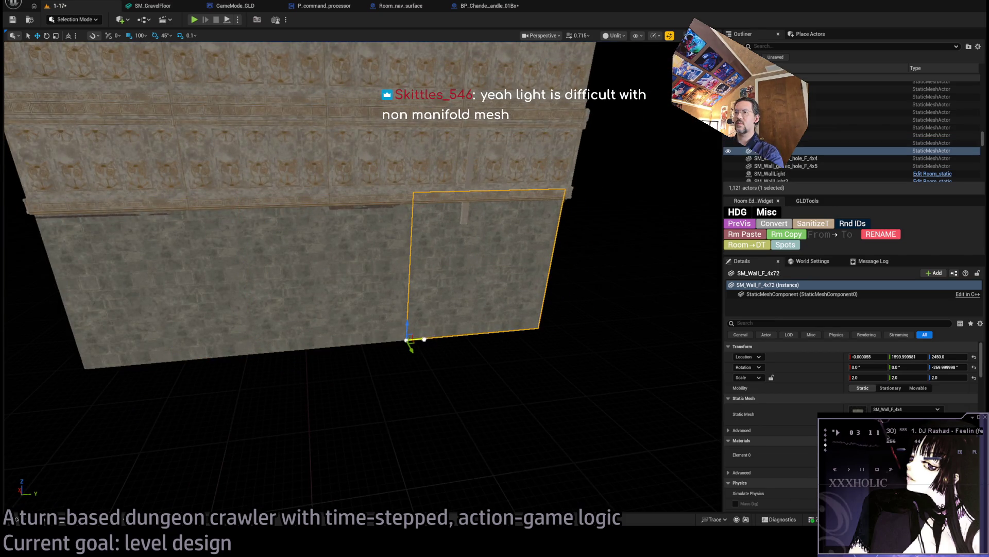
pyautogui.scroll(3, 453, 331)
pyautogui.keyDown('ctrl'); pyautogui.click(290, 293); pyautogui.keyUp('ctrl')
pyautogui.keyDown('alt'); pyautogui.moveTo(290, 294); pyautogui.dragTo(452, 273); pyautogui.keyUp('alt')
pyautogui.moveTo(337, 301); pyautogui.dragTo(337, 301)
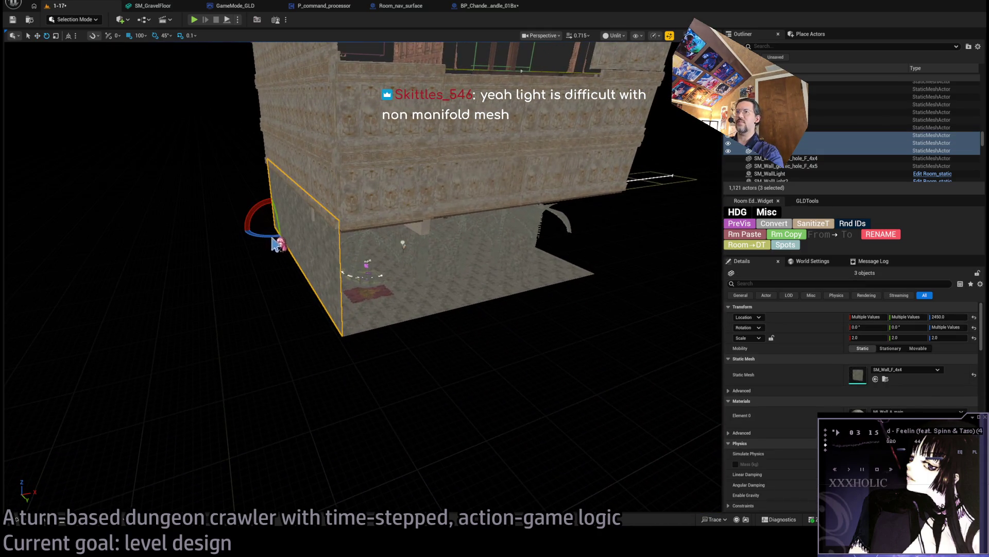
pyautogui.moveTo(275, 245); pyautogui.dragTo(288, 227)
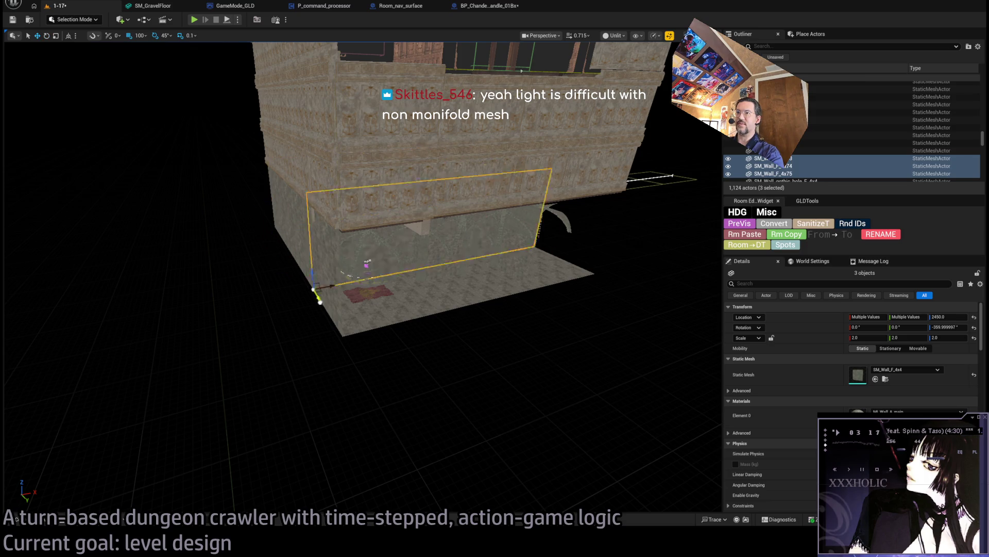
pyautogui.moveTo(370, 346)
pyautogui.mouseDown()
pyautogui.moveTo(340, 291)
pyautogui.moveTo(281, 336)
pyautogui.moveTo(288, 315)
pyautogui.moveTo(358, 457)
pyautogui.moveTo(336, 408)
pyautogui.moveTo(336, 431)
pyautogui.mouseUp()
pyautogui.moveTo(423, 401)
pyautogui.mouseDown()
pyautogui.moveTo(355, 395)
pyautogui.moveTo(333, 374)
pyautogui.moveTo(423, 402)
pyautogui.moveTo(444, 304)
pyautogui.mouseUp()
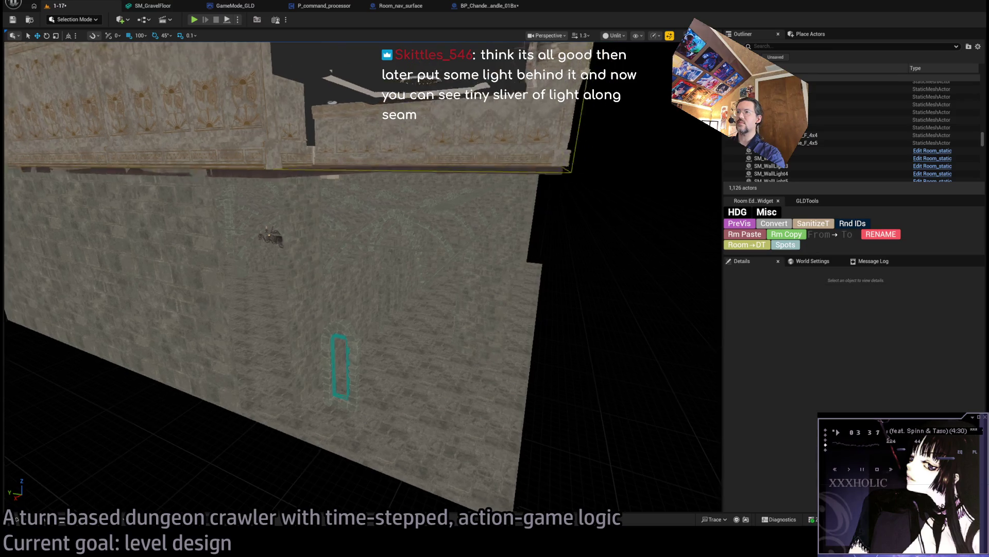
# - Select the gothic window wall SM_Wall_gothic_hole_F_4x5 together with its light portal
pyautogui.moveTo(299, 204); pyautogui.dragTo(475, 349)
pyautogui.click(415, 292)
pyautogui.moveTo(282, 329)
pyautogui.mouseDown()
pyautogui.moveTo(371, 343)
pyautogui.moveTo(279, 336)
pyautogui.moveTo(289, 289)
pyautogui.moveTo(327, 335)
pyautogui.moveTo(376, 311)
pyautogui.mouseUp()
pyautogui.click(303, 296)
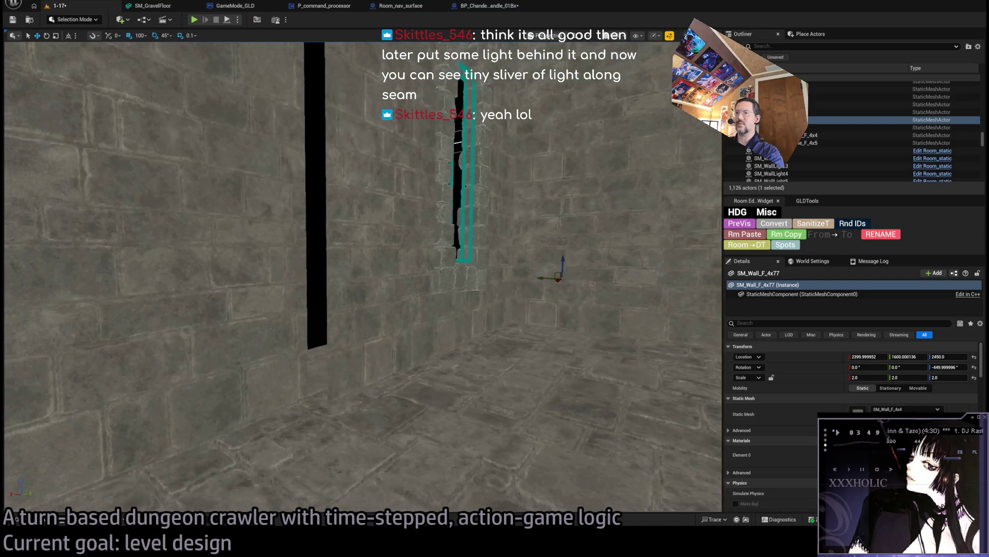
pyautogui.click(353, 278)
pyautogui.moveTo(353, 279); pyautogui.dragTo(415, 338)
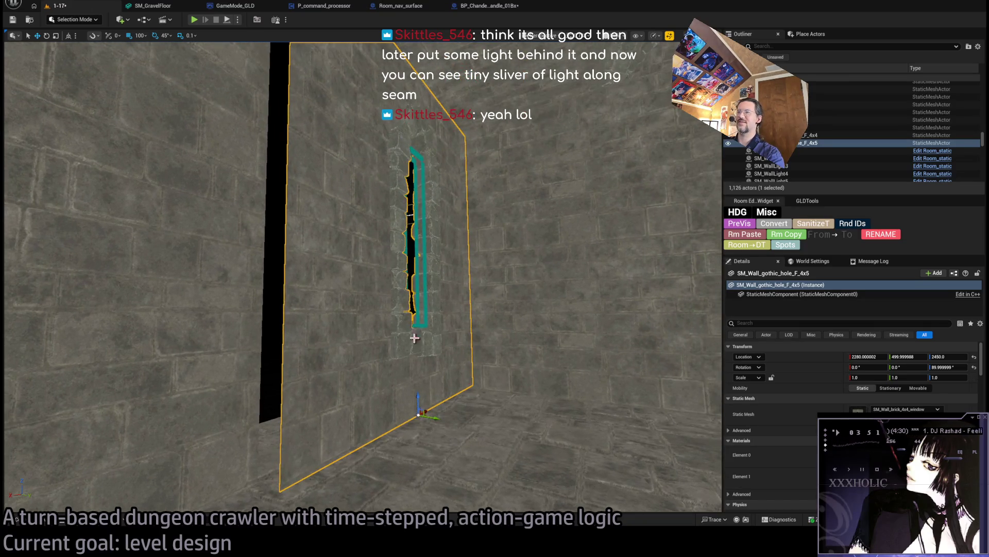
pyautogui.keyDown('ctrl'); pyautogui.click(421, 313); pyautogui.keyUp('ctrl')
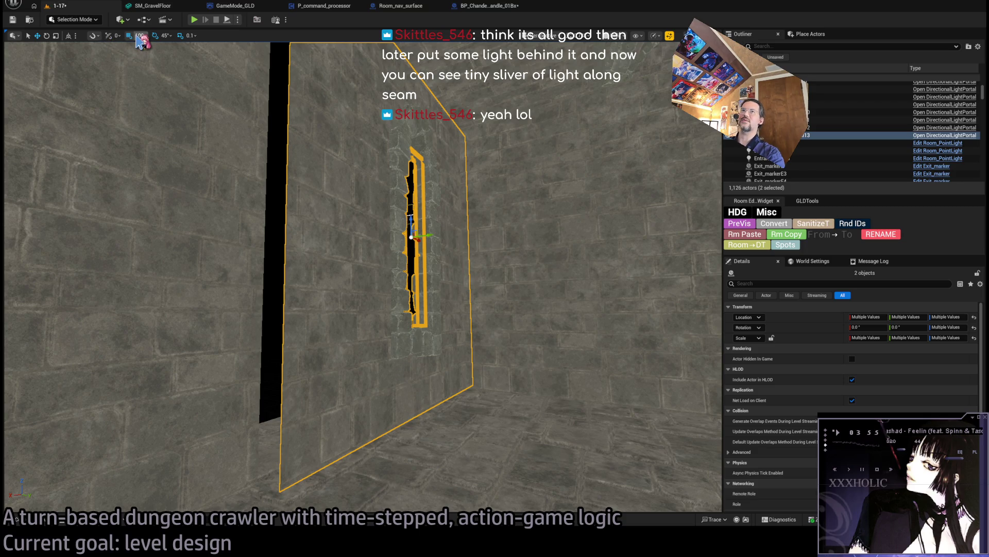
# - Narrow the selection to the gothic window wall and turn its copy 180° on Z
pyautogui.moveTo(403, 258)
pyautogui.mouseDown()
pyautogui.moveTo(435, 247)
pyautogui.moveTo(392, 229)
pyautogui.moveTo(276, 243)
pyautogui.moveTo(523, 274)
pyautogui.mouseUp()
pyautogui.keyDown('ctrl'); pyautogui.click(413, 263); pyautogui.keyUp('ctrl')
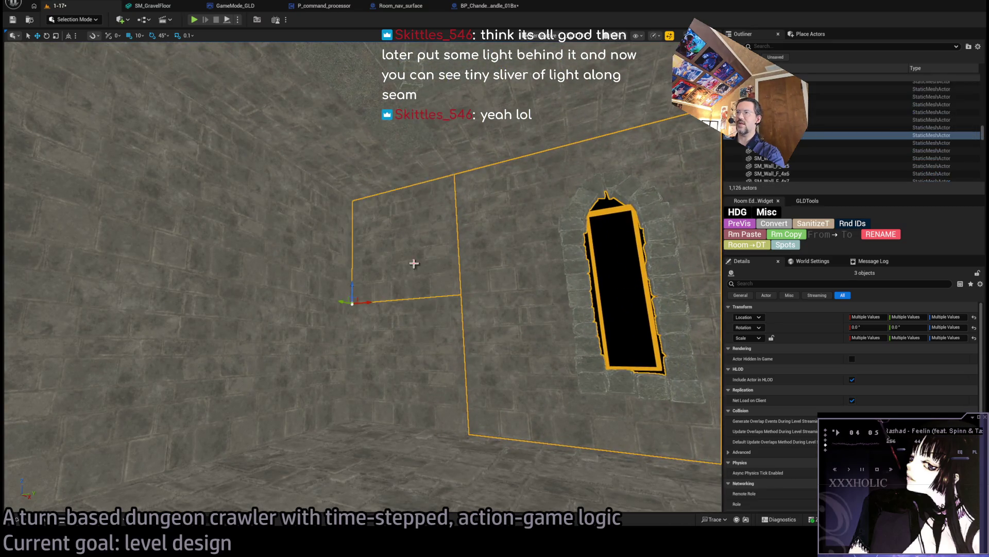
pyautogui.click(520, 321)
pyautogui.moveTo(574, 225)
pyautogui.mouseDown()
pyautogui.moveTo(598, 229)
pyautogui.moveTo(507, 310)
pyautogui.moveTo(480, 300)
pyautogui.moveTo(490, 335)
pyautogui.moveTo(476, 378)
pyautogui.moveTo(257, 373)
pyautogui.moveTo(353, 419)
pyautogui.moveTo(464, 404)
pyautogui.moveTo(359, 411)
pyautogui.moveTo(340, 427)
pyautogui.moveTo(371, 412)
pyautogui.moveTo(381, 464)
pyautogui.moveTo(427, 431)
pyautogui.moveTo(465, 432)
pyautogui.moveTo(396, 373)
pyautogui.mouseUp()
pyautogui.press('e')
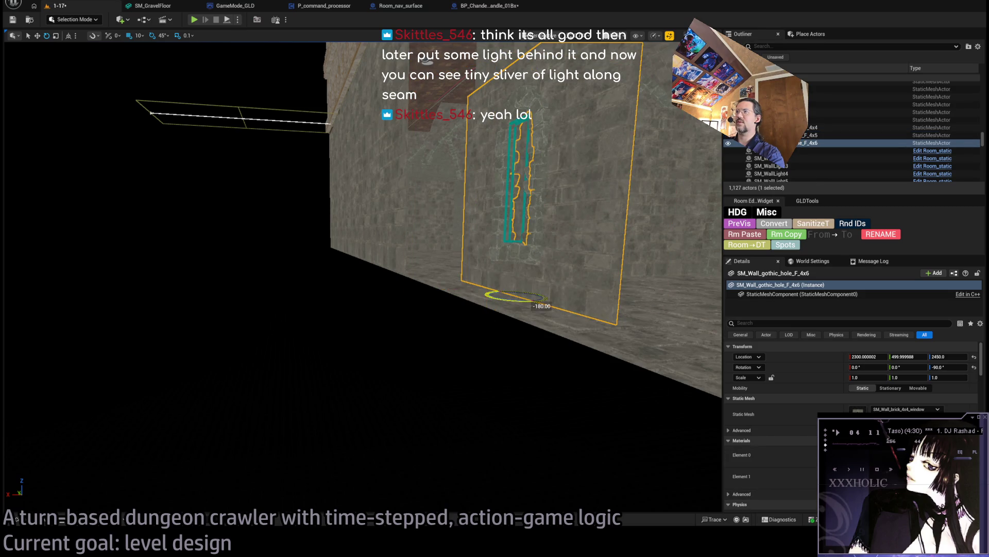
pyautogui.press('w')
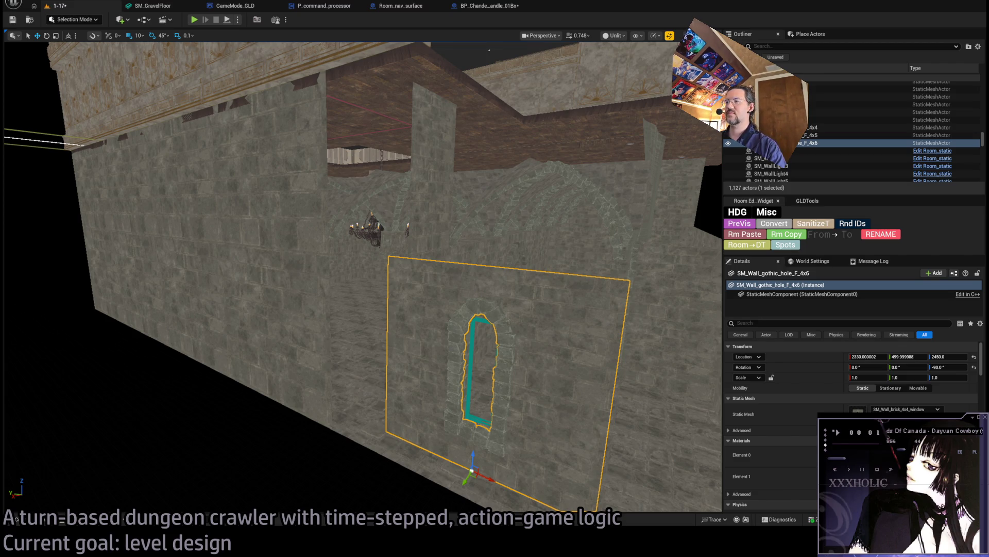
# - Move closer to the copied gothic window wall and select the plain wall beside it
pyautogui.moveTo(361, 278)
pyautogui.mouseDown()
pyautogui.moveTo(371, 268)
pyautogui.moveTo(355, 258)
pyautogui.moveTo(377, 247)
pyautogui.moveTo(351, 266)
pyautogui.moveTo(402, 252)
pyautogui.moveTo(424, 200)
pyautogui.moveTo(309, 188)
pyautogui.moveTo(261, 287)
pyautogui.mouseUp()
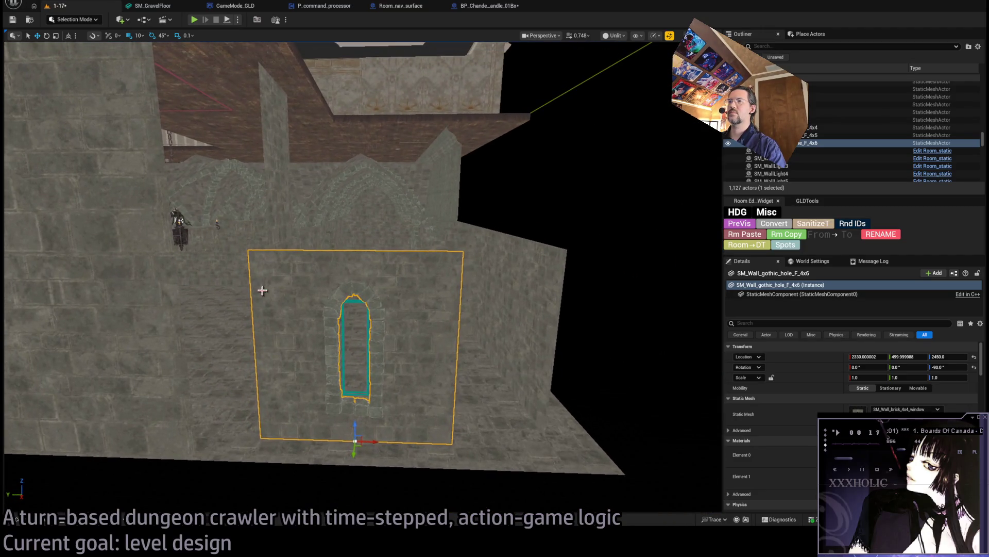
pyautogui.click(228, 213)
pyautogui.moveTo(228, 213)
pyautogui.mouseDown()
pyautogui.moveTo(223, 278)
pyautogui.moveTo(88, 386)
pyautogui.moveTo(344, 386)
pyautogui.mouseUp()
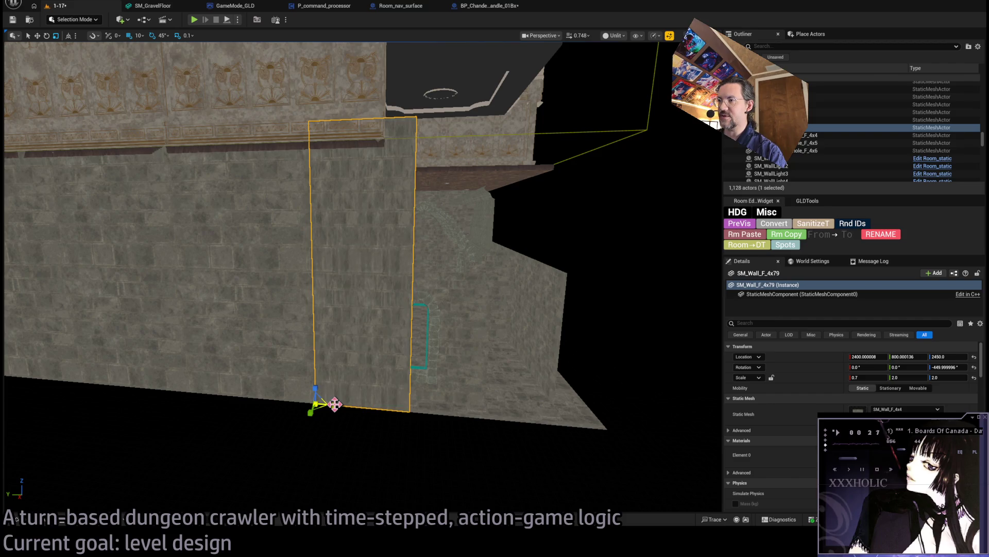
# - Select a small plain wall piece and the wall pieces stacked above it
pyautogui.moveTo(400, 400)
pyautogui.mouseDown()
pyautogui.moveTo(397, 392)
pyautogui.moveTo(409, 395)
pyautogui.moveTo(371, 366)
pyautogui.mouseUp()
pyautogui.click(371, 366)
pyautogui.keyDown('ctrl'); pyautogui.click(373, 112); pyautogui.keyUp('ctrl')
pyautogui.moveTo(373, 113)
pyautogui.mouseDown()
pyautogui.moveTo(400, 335)
pyautogui.moveTo(407, 330)
pyautogui.moveTo(415, 361)
pyautogui.moveTo(386, 354)
pyautogui.moveTo(371, 324)
pyautogui.moveTo(428, 198)
pyautogui.moveTo(369, 245)
pyautogui.moveTo(360, 239)
pyautogui.moveTo(490, 327)
pyautogui.moveTo(453, 377)
pyautogui.moveTo(412, 350)
pyautogui.mouseUp()
pyautogui.keyDown('ctrl'); pyautogui.click(400, 336); pyautogui.keyUp('ctrl')
# - Position the tall wall SM_Wall_F_4x79 at Y 400 and lower it to Z 2850
pyautogui.click(428, 199)
pyautogui.moveTo(499, 394)
pyautogui.mouseDown()
pyautogui.moveTo(268, 428)
pyautogui.moveTo(466, 456)
pyautogui.moveTo(423, 463)
pyautogui.moveTo(435, 466)
pyautogui.moveTo(470, 459)
pyautogui.moveTo(233, 371)
pyautogui.mouseUp()
pyautogui.moveTo(136, 290)
pyautogui.mouseDown()
pyautogui.moveTo(124, 287)
pyautogui.moveTo(288, 268)
pyautogui.moveTo(415, 419)
pyautogui.moveTo(312, 253)
pyautogui.moveTo(335, 274)
pyautogui.moveTo(319, 267)
pyautogui.mouseUp()
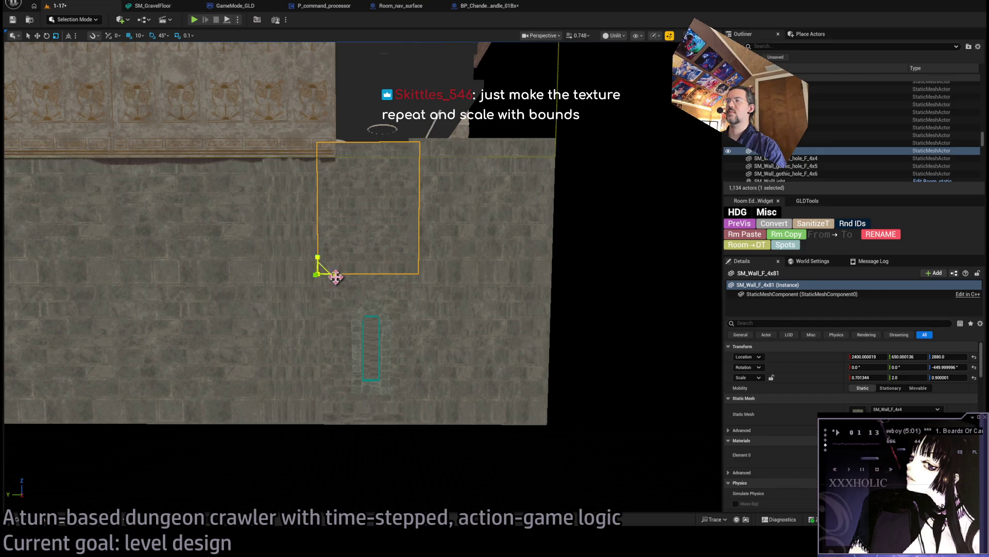
pyautogui.press('w')
pyautogui.scroll(5, 335, 277)
pyautogui.moveTo(291, 208)
pyautogui.mouseDown()
pyautogui.moveTo(288, 235)
pyautogui.moveTo(320, 203)
pyautogui.moveTo(310, 254)
pyautogui.mouseUp()
# - Duplicate SM_Wall_F_2x34 and two neighbouring pieces, turned around, into the gap by the window
pyautogui.click(308, 280)
pyautogui.click(314, 310)
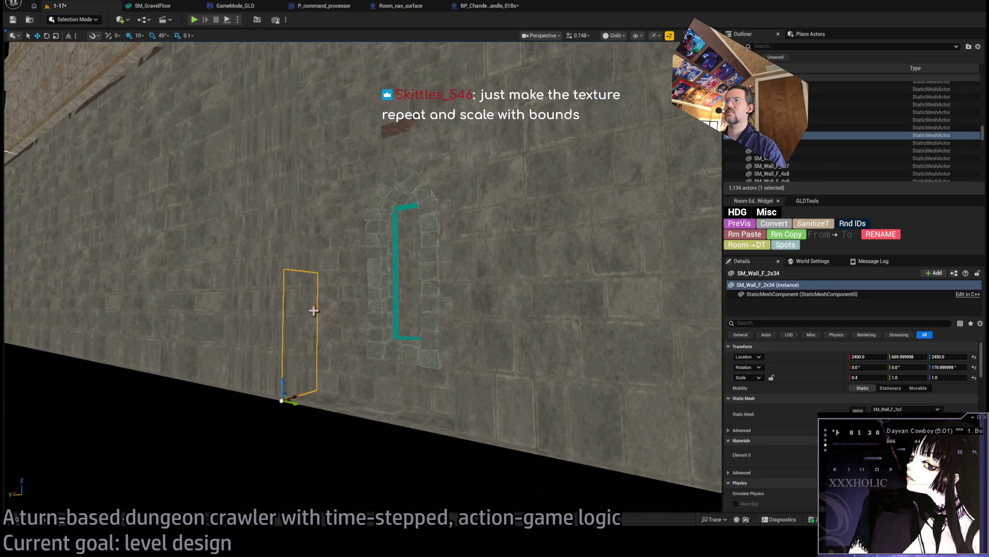
pyautogui.keyDown('ctrl'); pyautogui.click(305, 234); pyautogui.keyUp('ctrl')
pyautogui.moveTo(335, 208)
pyautogui.mouseDown()
pyautogui.moveTo(320, 235)
pyautogui.moveTo(288, 236)
pyautogui.moveTo(353, 232)
pyautogui.mouseUp()
pyautogui.moveTo(299, 129); pyautogui.dragTo(320, 165)
pyautogui.press('w')
pyautogui.moveTo(268, 232)
pyautogui.mouseDown()
pyautogui.moveTo(331, 227)
pyautogui.moveTo(337, 145)
pyautogui.moveTo(264, 395)
pyautogui.mouseUp()
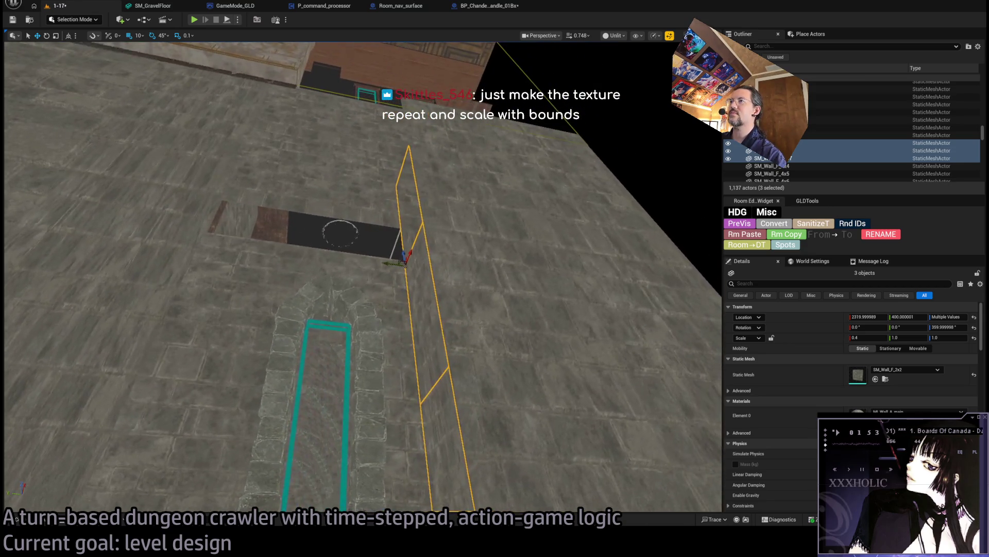
# - Lay a flat copy of SM_Wall_F_2x37, tilted 90° and scaled 0.4×1.0×1.4, over the opening
pyautogui.click(400, 253)
pyautogui.press('e')
pyautogui.moveTo(386, 271); pyautogui.dragTo(350, 257)
pyautogui.press('r')
pyautogui.moveTo(361, 278)
pyautogui.mouseDown()
pyautogui.moveTo(350, 288)
pyautogui.moveTo(366, 253)
pyautogui.moveTo(361, 268)
pyautogui.moveTo(376, 263)
pyautogui.moveTo(374, 273)
pyautogui.moveTo(346, 284)
pyautogui.mouseUp()
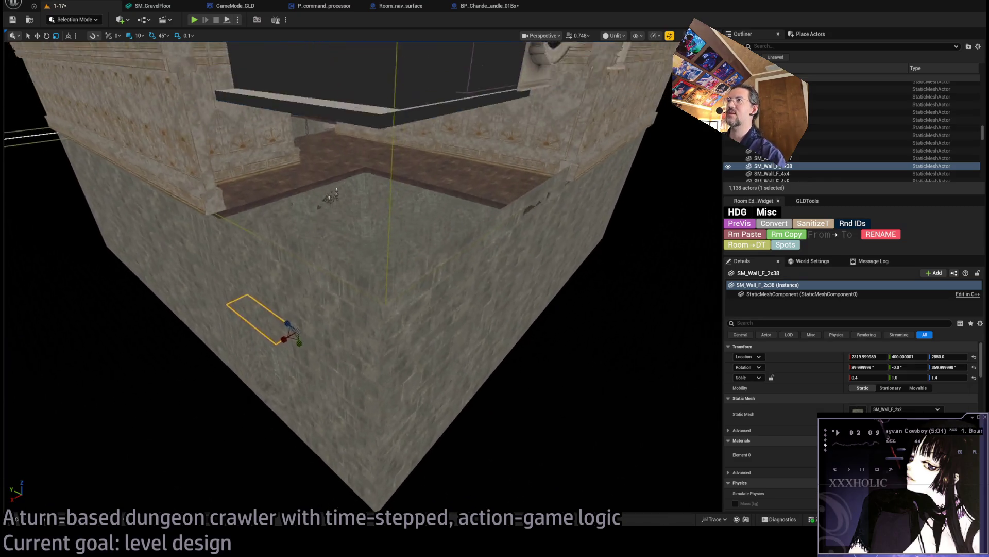
# - Alt-drag a copy of Floorboard18 to X 1800 to cover the floor gap, then start Play
pyautogui.click(430, 268)
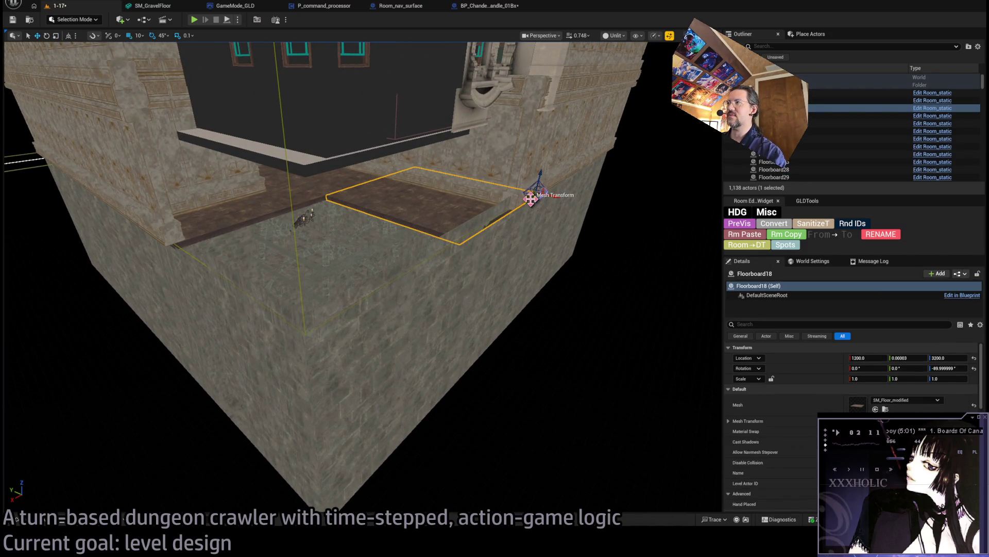
pyautogui.moveTo(531, 198); pyautogui.dragTo(414, 269)
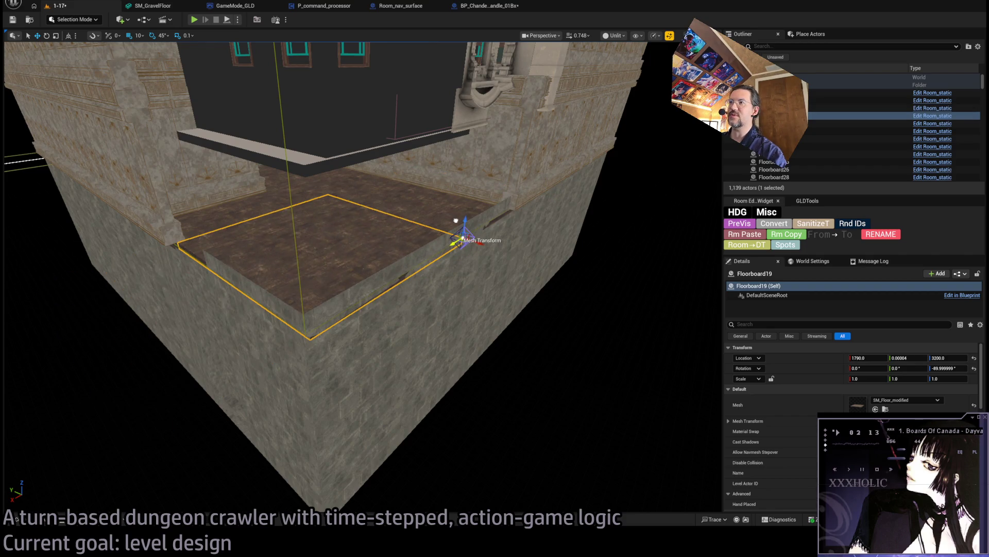
pyautogui.moveTo(453, 227); pyautogui.dragTo(448, 190)
pyautogui.moveTo(232, 124); pyautogui.dragTo(232, 109)
pyautogui.click(194, 19)
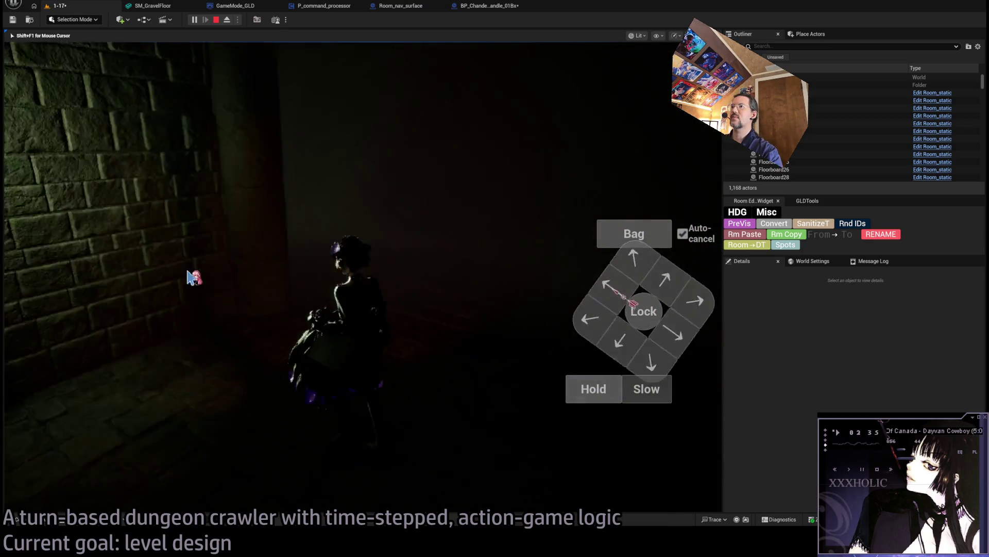
# - Walk the character through the dark stone room, then press Esc to end the playtest
pyautogui.press('Escape')
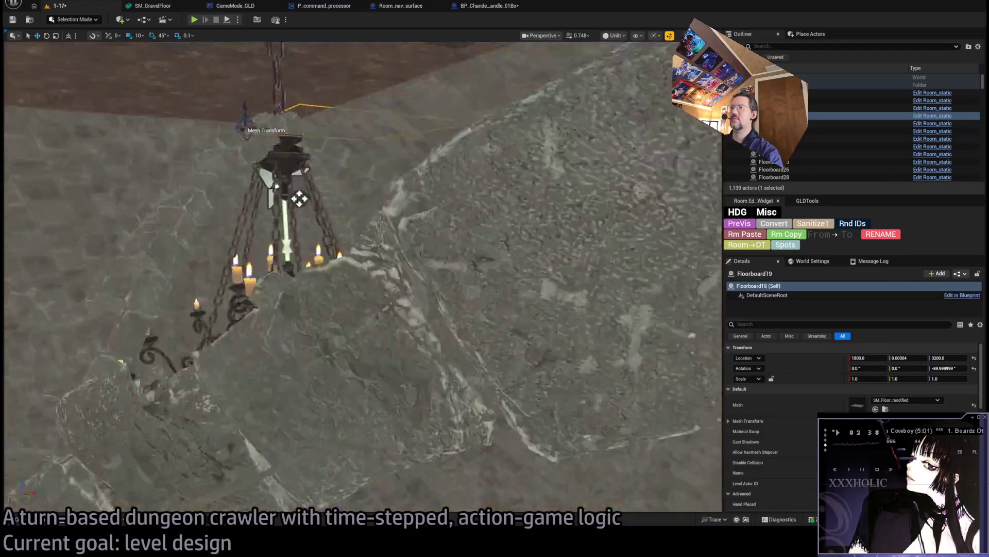
# - Fly past the chandelier toward the Exit W1 marker and select Room_nav_MainFloor1
pyautogui.moveTo(299, 198); pyautogui.dragTo(300, 147)
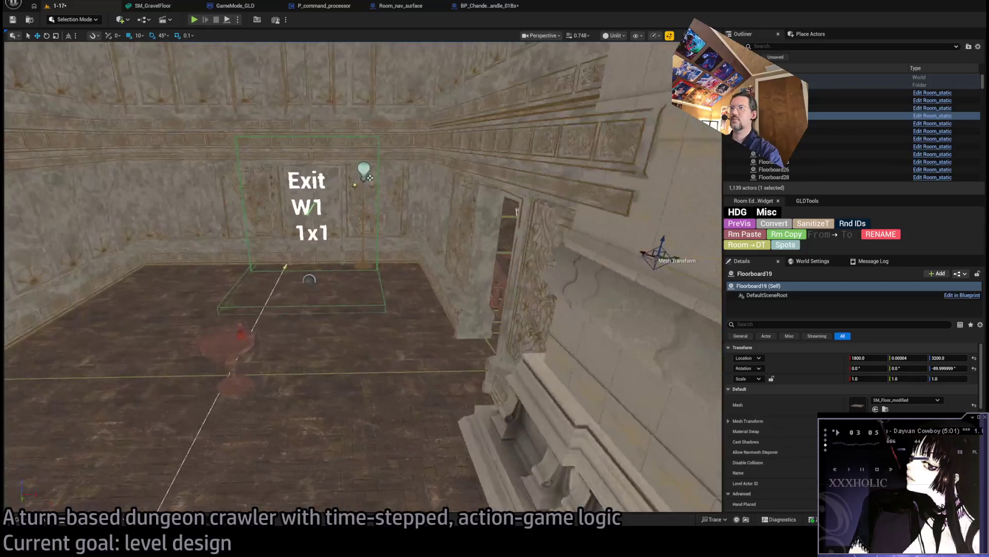
pyautogui.moveTo(285, 361); pyautogui.dragTo(285, 334)
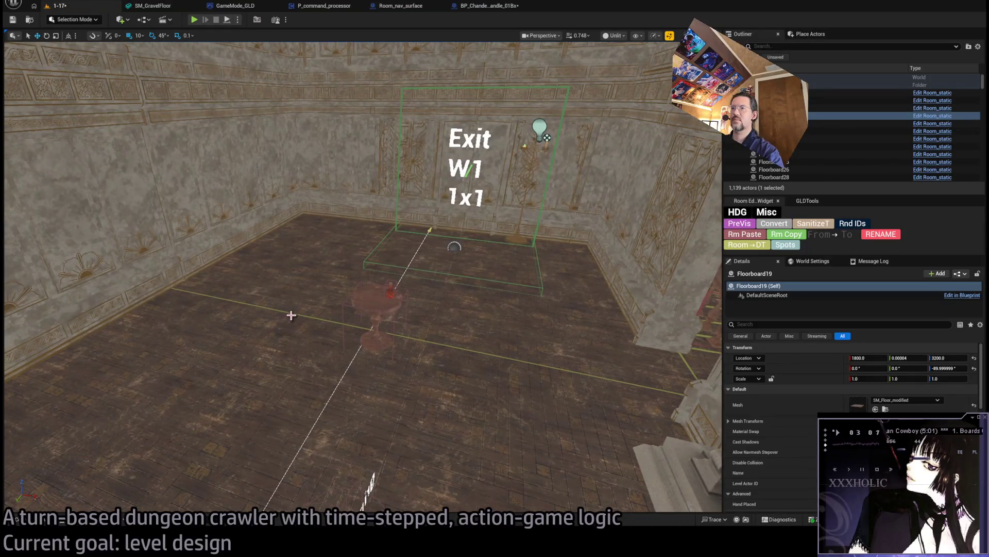
pyautogui.click(294, 314)
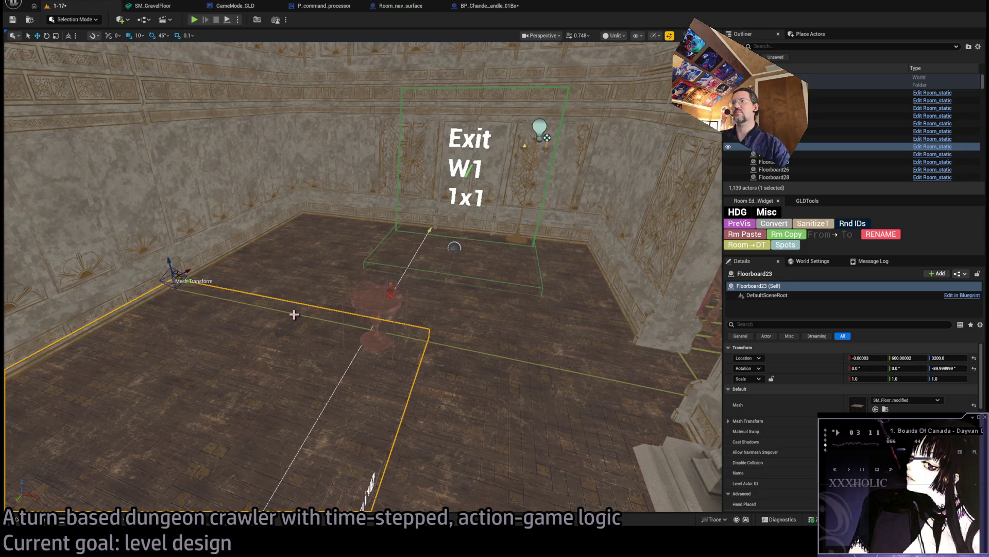
pyautogui.click(454, 246)
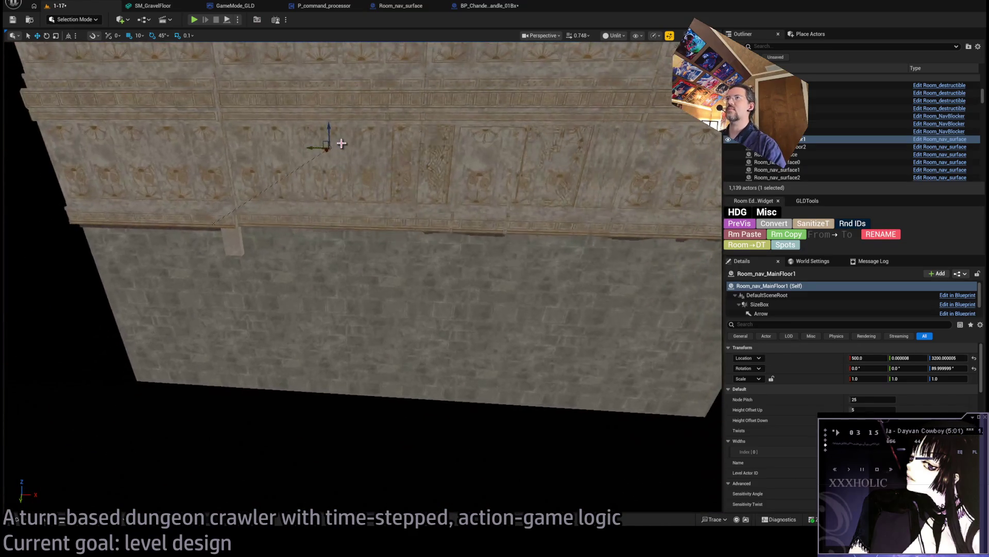
# - Alt-drag a copy of Room_nav_MainFloor1 downward and set its Location Z to 2450
pyautogui.moveTo(323, 144)
pyautogui.keyDown('alt'); pyautogui.mouseDown()
pyautogui.moveTo(435, 218)
pyautogui.moveTo(401, 221)
pyautogui.moveTo(407, 227)
pyautogui.mouseUp(); pyautogui.keyUp('alt')
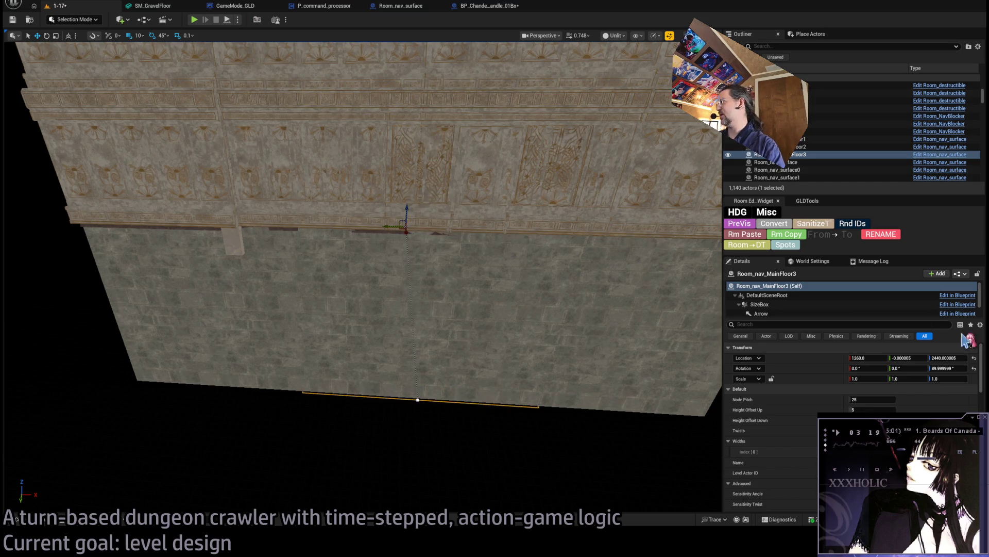
pyautogui.click(965, 357)
pyautogui.write('2450')
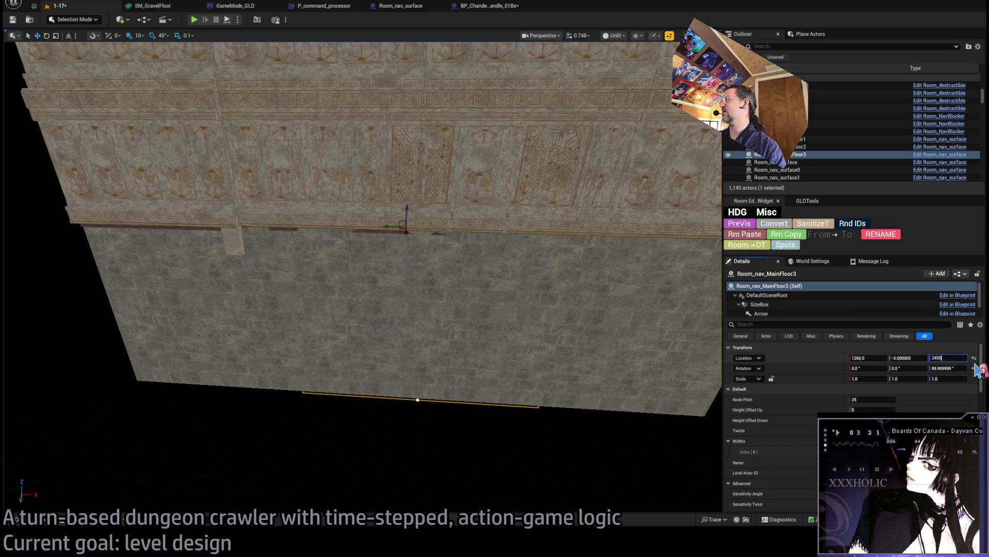
pyautogui.press('Return')
pyautogui.press('f')
pyautogui.moveTo(517, 322)
pyautogui.keyDown('alt'); pyautogui.mouseDown()
pyautogui.moveTo(508, 288)
pyautogui.moveTo(531, 281)
pyautogui.moveTo(516, 291)
pyautogui.moveTo(521, 316)
pyautogui.mouseUp(); pyautogui.keyUp('alt')
# - Position the copy at Location X 1600 and frame it in a top-down wireframe view
pyautogui.click(869, 357)
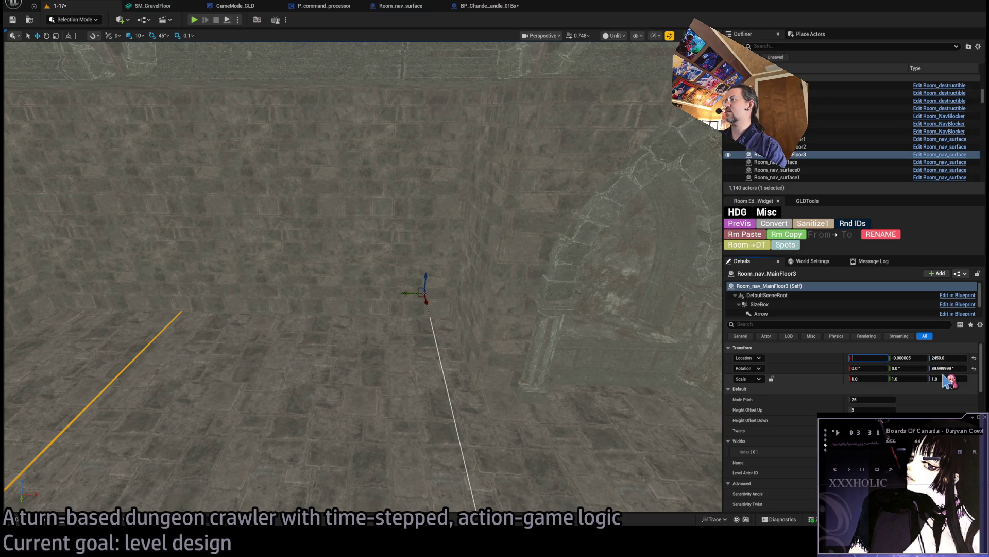
pyautogui.write('50')
pyautogui.press('Return')
pyautogui.keyDown('alt'); pyautogui.moveTo(517, 283); pyautogui.dragTo(490, 289); pyautogui.keyUp('alt')
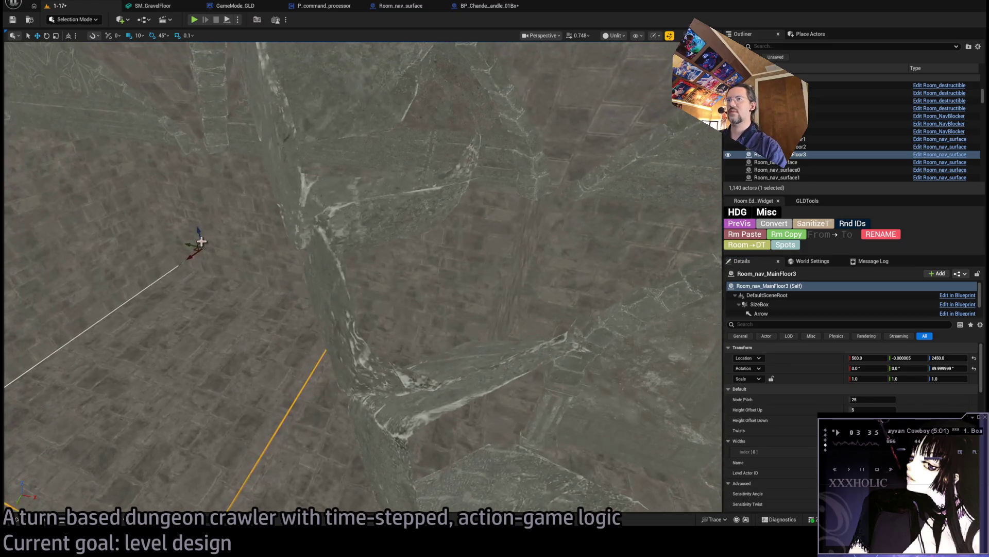
pyautogui.moveTo(192, 243)
pyautogui.mouseDown()
pyautogui.moveTo(671, 343)
pyautogui.moveTo(648, 336)
pyautogui.mouseUp()
pyautogui.click(868, 358)
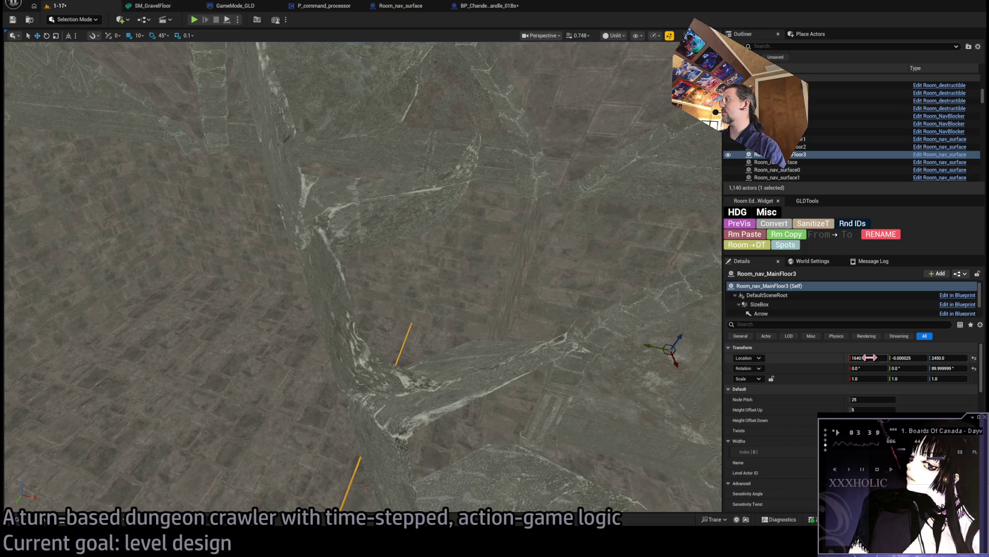
pyautogui.write('00')
pyautogui.press('Return')
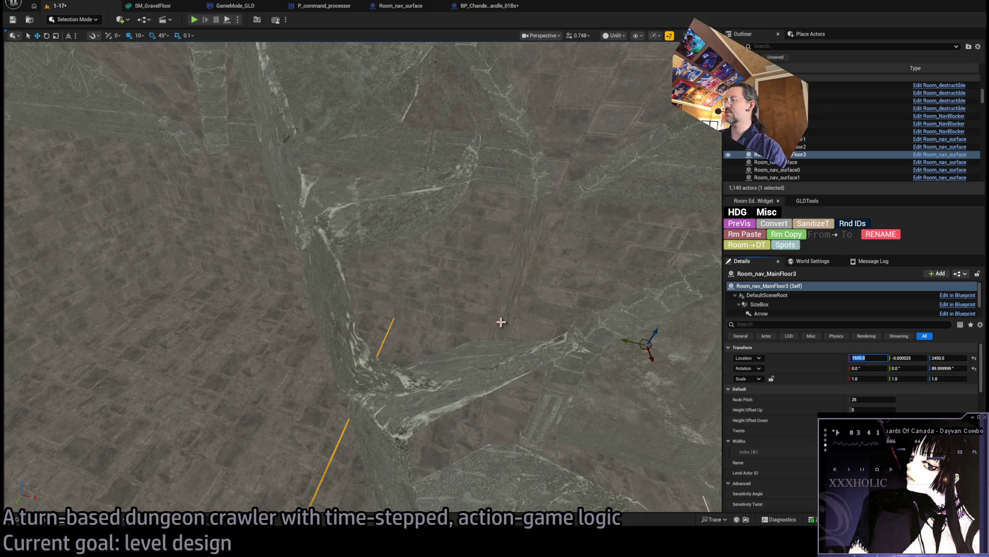
pyautogui.press('f')
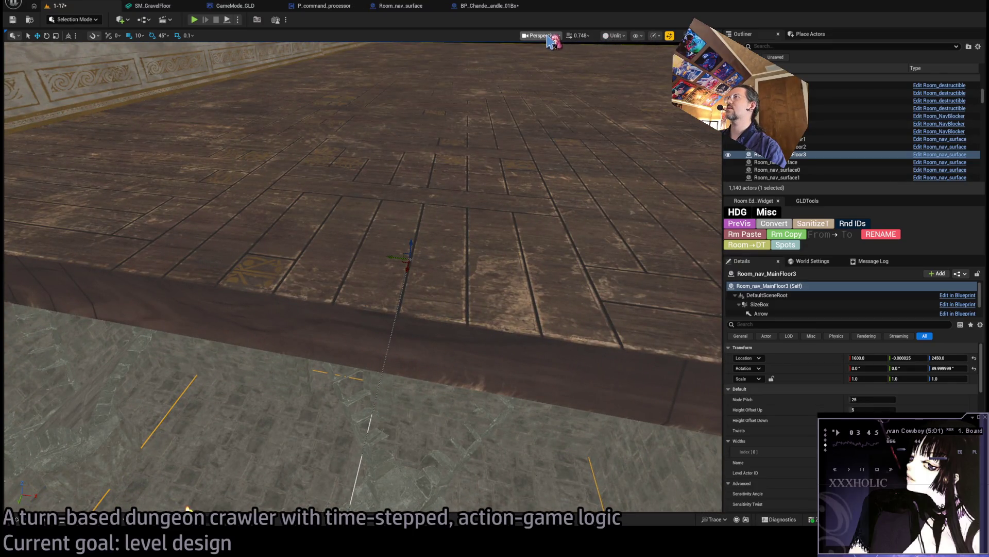
pyautogui.hotkey('alt', 'j')
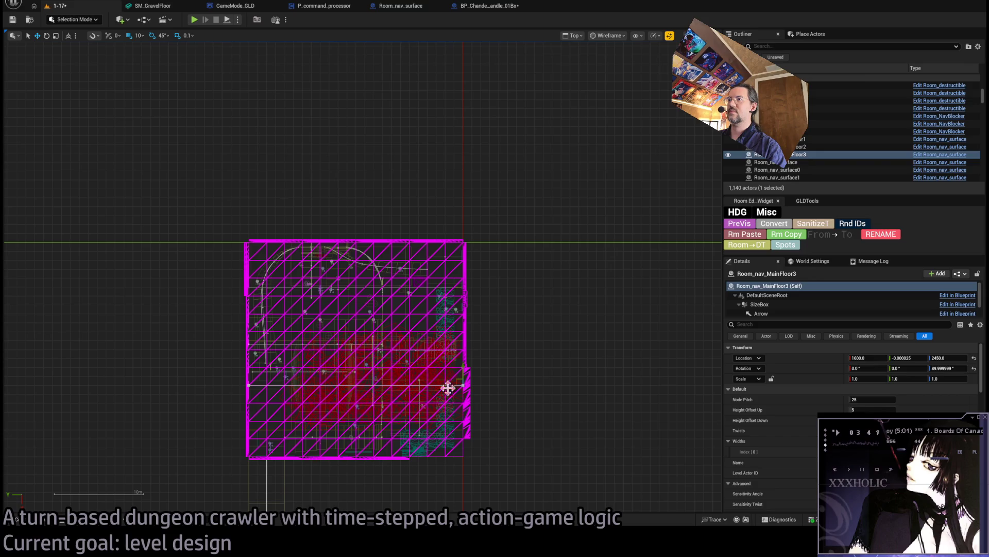
# - Set Room_nav_MainFloor3's Location X to 1200, then fly over it in Perspective view
pyautogui.scroll(2, 381, 437)
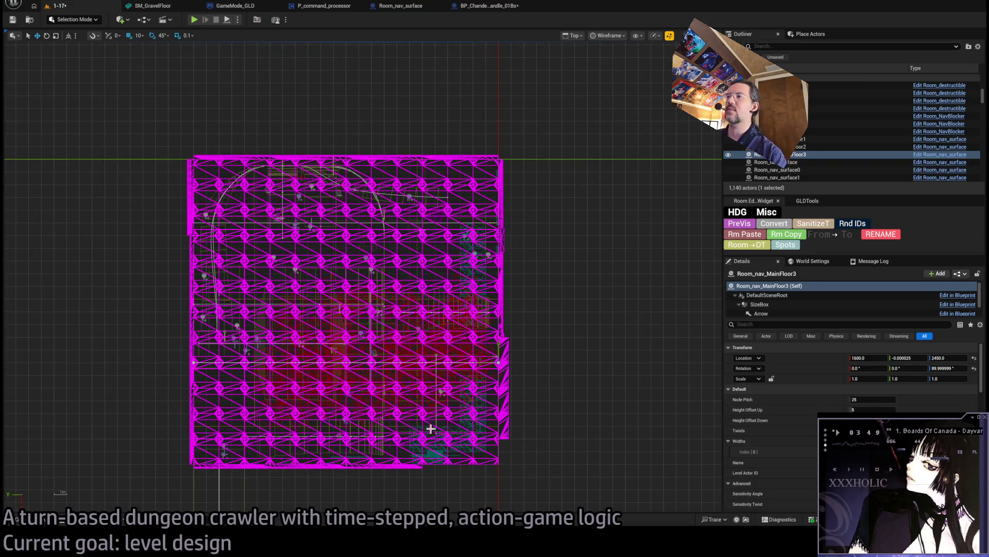
pyautogui.scroll(-4, 508, 424)
pyautogui.scroll(3, 459, 456)
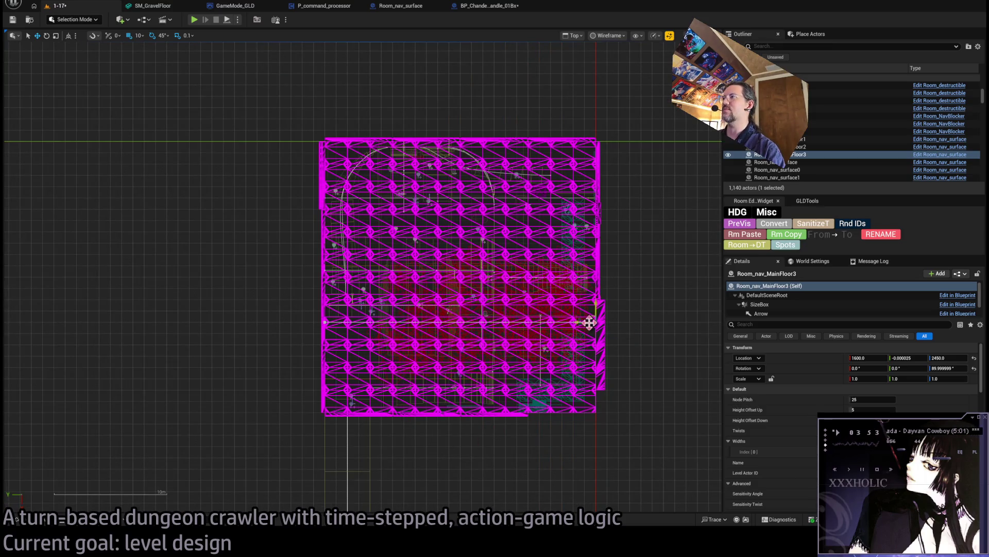
pyautogui.moveTo(595, 305)
pyautogui.mouseDown()
pyautogui.moveTo(597, 227)
pyautogui.moveTo(596, 260)
pyautogui.mouseUp()
pyautogui.click(868, 357)
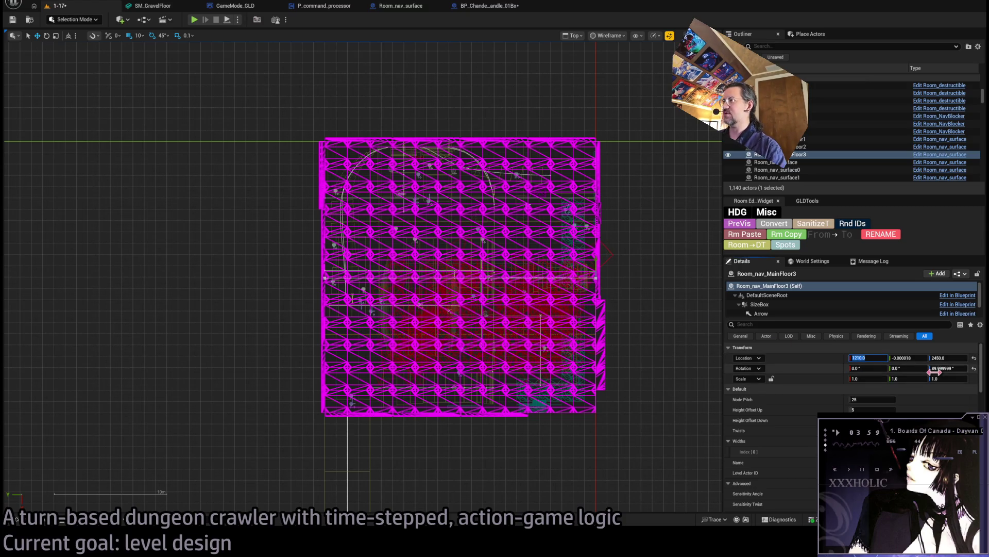
pyautogui.write('00')
pyautogui.press('Return')
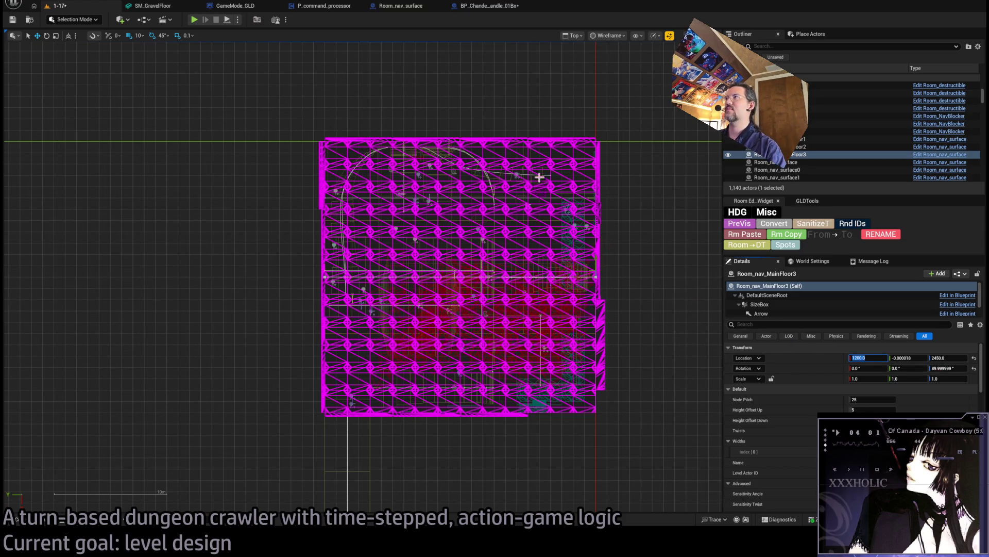
pyautogui.hotkey('alt', 'g')
pyautogui.moveTo(558, 206)
pyautogui.mouseDown()
pyautogui.moveTo(554, 253)
pyautogui.moveTo(579, 283)
pyautogui.moveTo(526, 265)
pyautogui.moveTo(499, 280)
pyautogui.mouseUp()
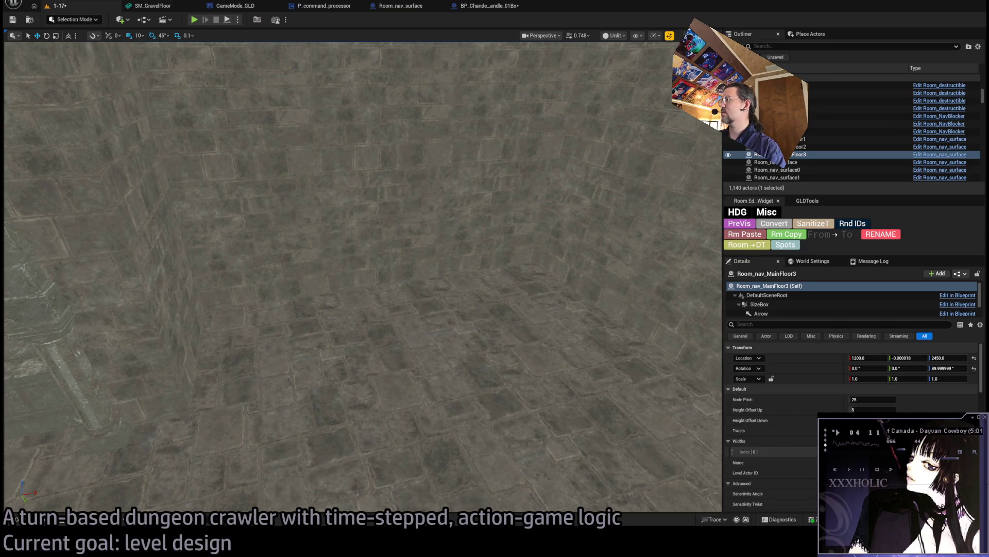
pyautogui.moveTo(711, 415)
pyautogui.mouseDown()
pyautogui.moveTo(618, 381)
pyautogui.moveTo(531, 327)
pyautogui.moveTo(596, 403)
pyautogui.moveTo(564, 408)
pyautogui.mouseUp()
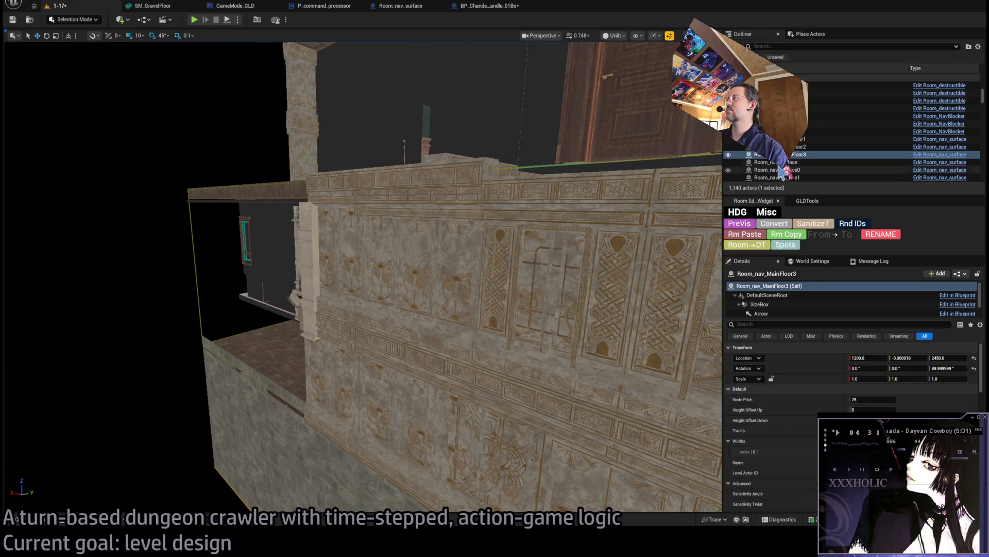
# - Rename Room_nav_MainFloor3 to Room_nav_DungeonFloor in the Outliner
pyautogui.doubleClick(794, 155)
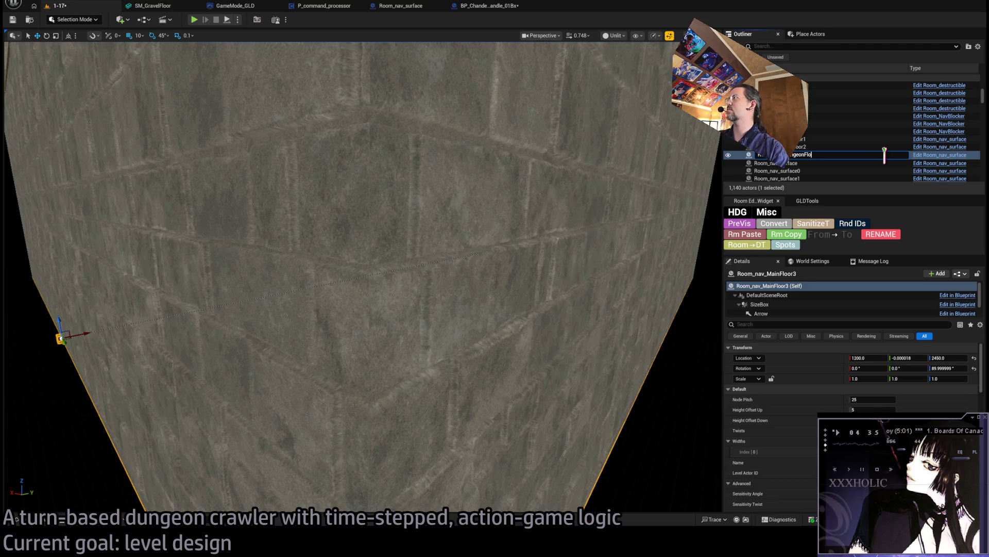
pyautogui.write('or')
pyautogui.press('Return')
# - Select the stairway nav blocker Room_NavBlocker6 and drag it down toward the dungeon floor
pyautogui.moveTo(512, 272)
pyautogui.mouseDown()
pyautogui.moveTo(460, 304)
pyautogui.moveTo(472, 335)
pyautogui.mouseUp()
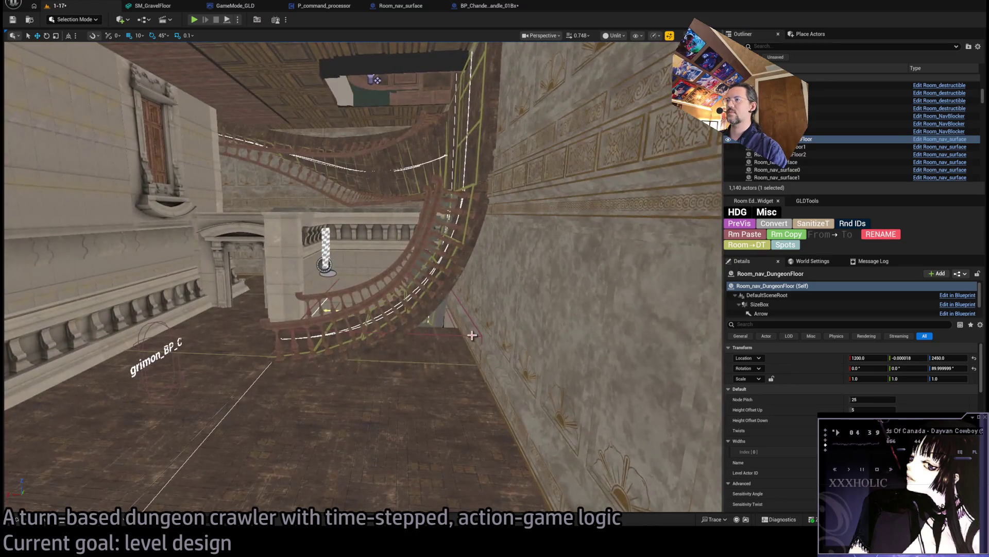
pyautogui.click(424, 318)
pyautogui.moveTo(390, 293)
pyautogui.mouseDown()
pyautogui.moveTo(361, 268)
pyautogui.moveTo(470, 305)
pyautogui.moveTo(452, 295)
pyautogui.moveTo(446, 336)
pyautogui.mouseUp()
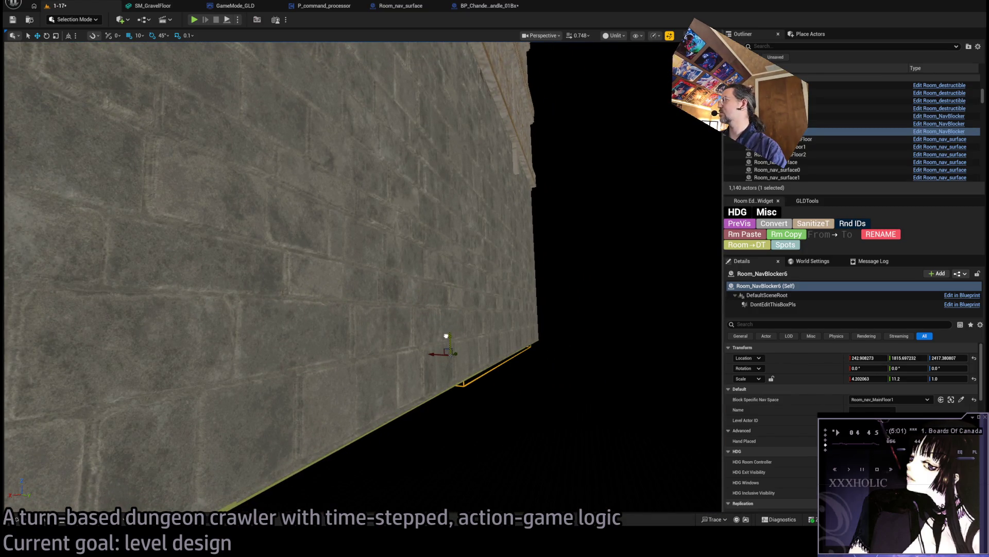
pyautogui.click(949, 357)
pyautogui.write('2410')
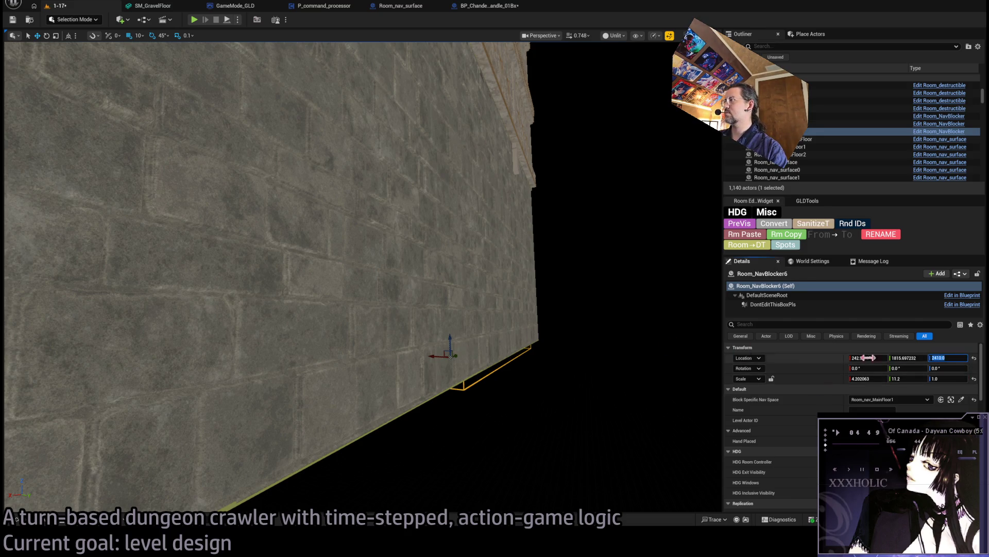
# - Place Room_NavBlocker6 at height 2410, then nudge it to about X 260, Y 590
pyautogui.click(885, 358)
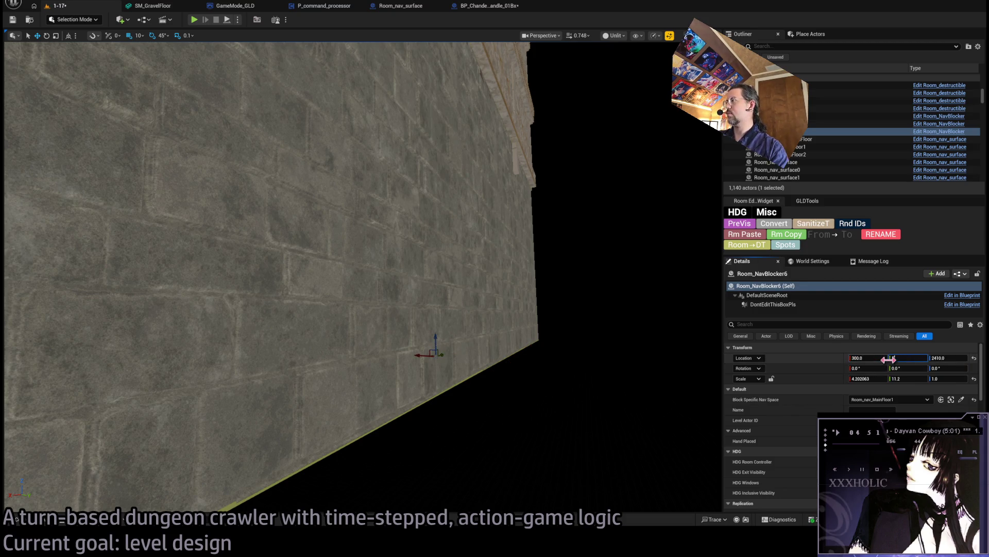
pyautogui.press('Return')
pyautogui.press('f')
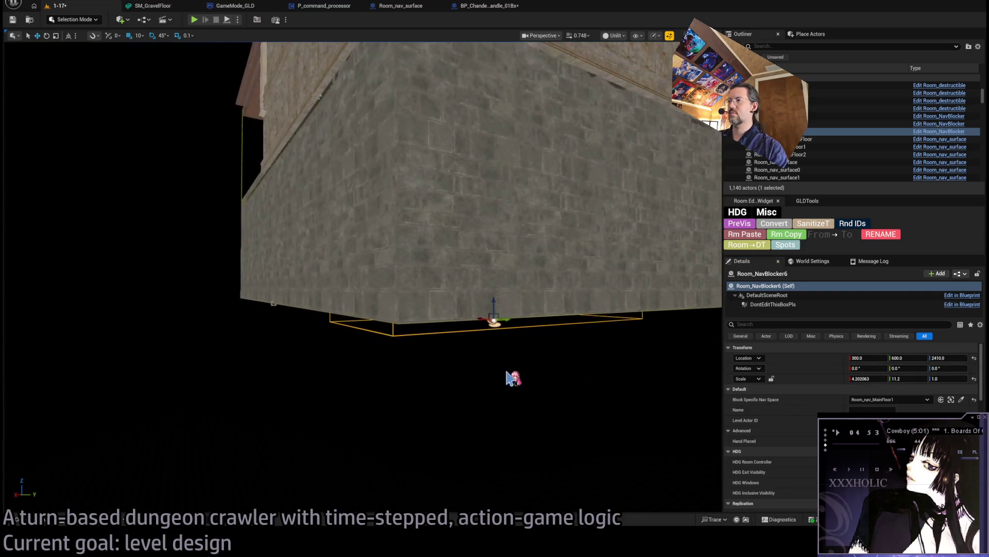
pyautogui.moveTo(361, 278)
pyautogui.mouseDown()
pyautogui.moveTo(258, 247)
pyautogui.moveTo(25, 212)
pyautogui.moveTo(361, 309)
pyautogui.moveTo(360, 402)
pyautogui.mouseUp()
pyautogui.scroll(-3, 366, 276)
pyautogui.moveTo(366, 276)
pyautogui.mouseDown()
pyautogui.moveTo(366, 299)
pyautogui.moveTo(310, 350)
pyautogui.moveTo(340, 299)
pyautogui.moveTo(319, 319)
pyautogui.moveTo(309, 356)
pyautogui.moveTo(306, 246)
pyautogui.mouseUp()
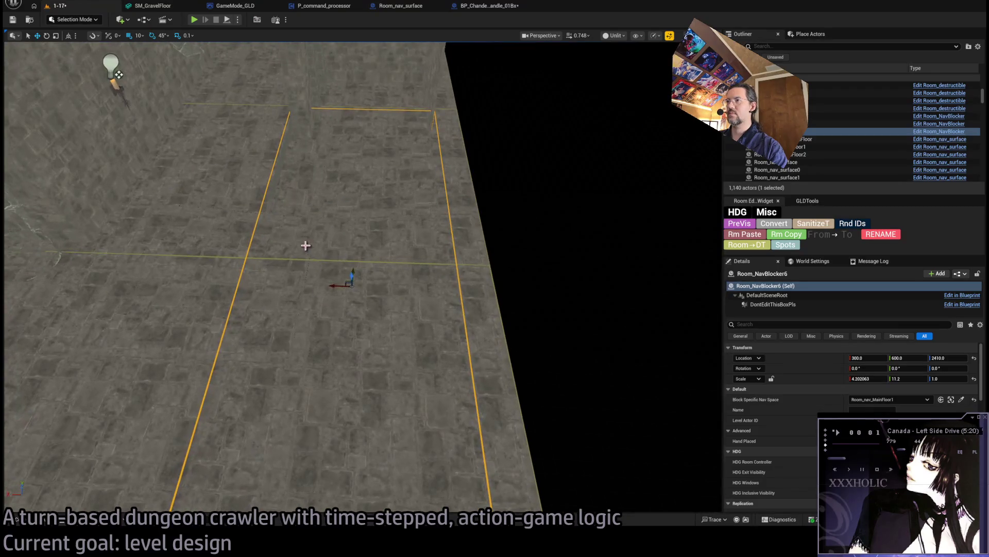
pyautogui.moveTo(345, 281); pyautogui.dragTo(362, 283)
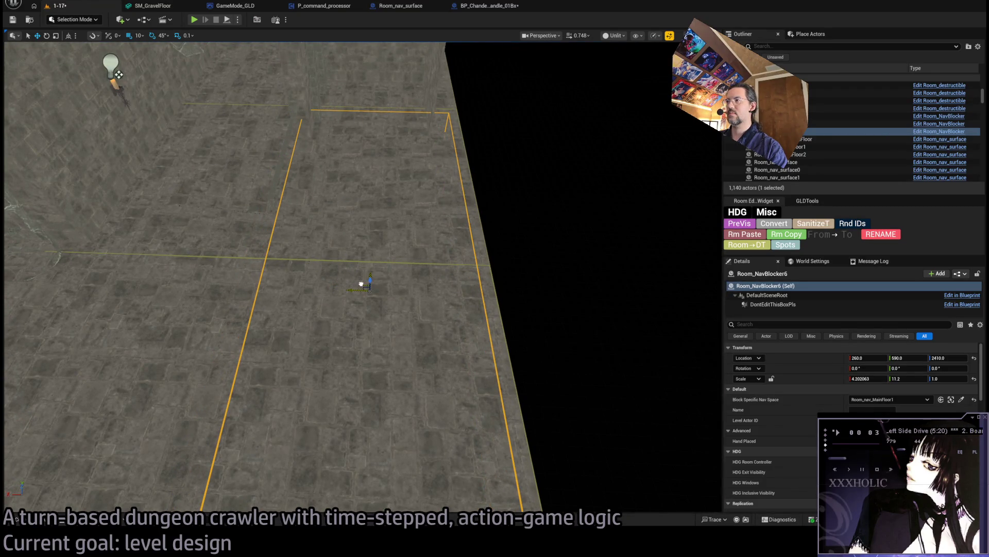
# - Set the blocker's Block Specific Nav Space to Room_nav_DungeonFloor and its scale to 4.0 by 11.0
pyautogui.click(585, 348)
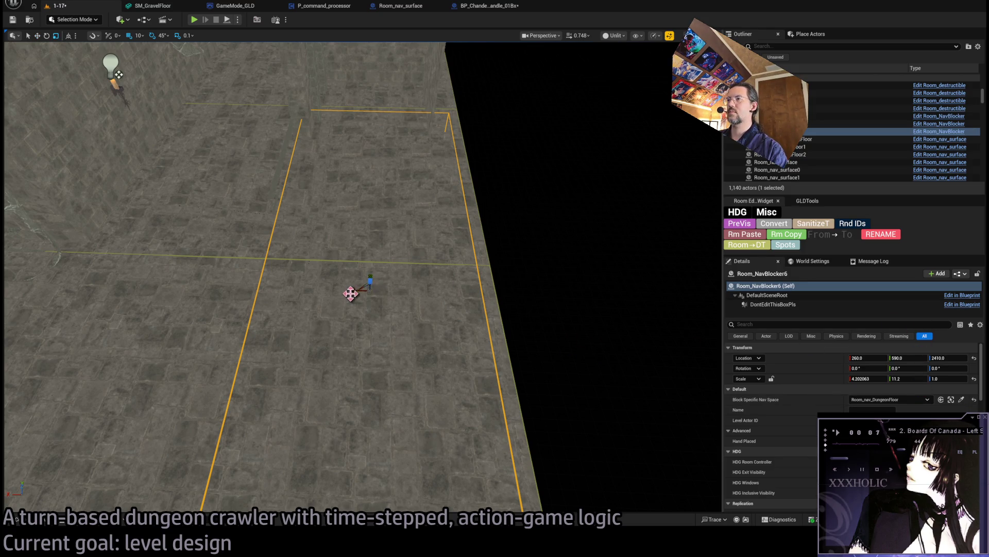
pyautogui.moveTo(352, 292); pyautogui.dragTo(370, 292)
pyautogui.hotkey('ctrl', 'z')
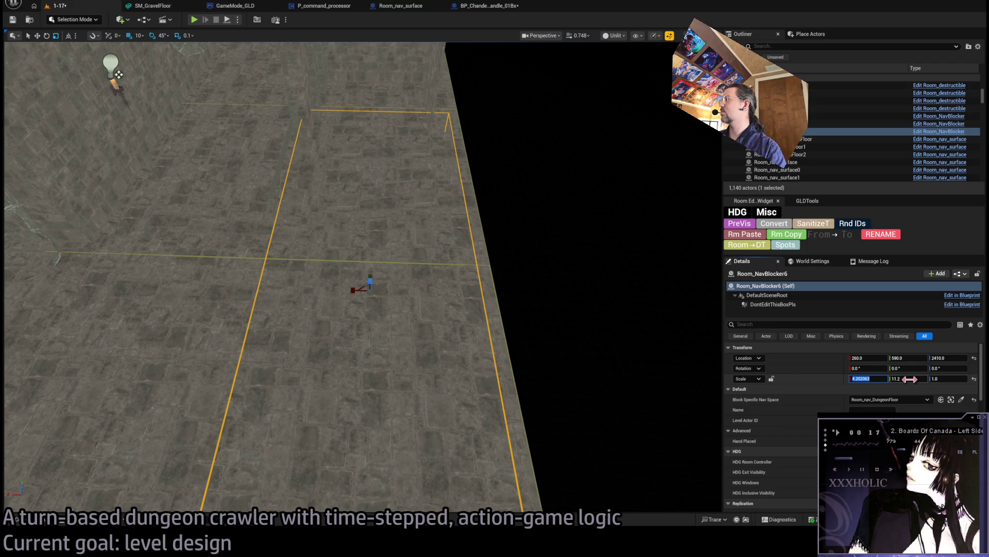
pyautogui.write('4.0')
pyautogui.press('Return')
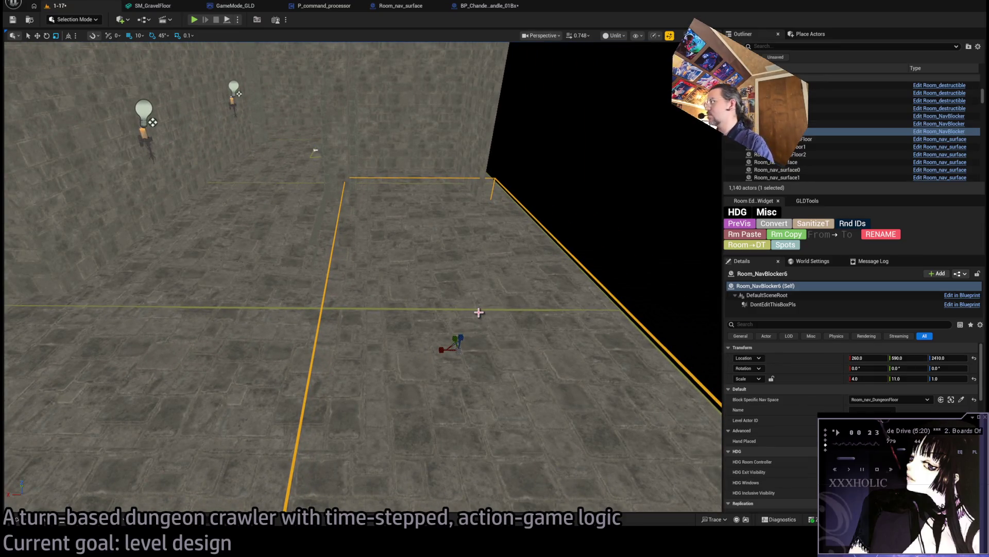
# - Stretch the blocker with the scale gizmo to an X scale of 4.7
pyautogui.moveTo(479, 312); pyautogui.dragTo(463, 322)
pyautogui.press('e')
pyautogui.press('r')
pyautogui.moveTo(316, 285)
pyautogui.mouseDown()
pyautogui.moveTo(361, 285)
pyautogui.moveTo(361, 216)
pyautogui.moveTo(394, 168)
pyautogui.mouseUp()
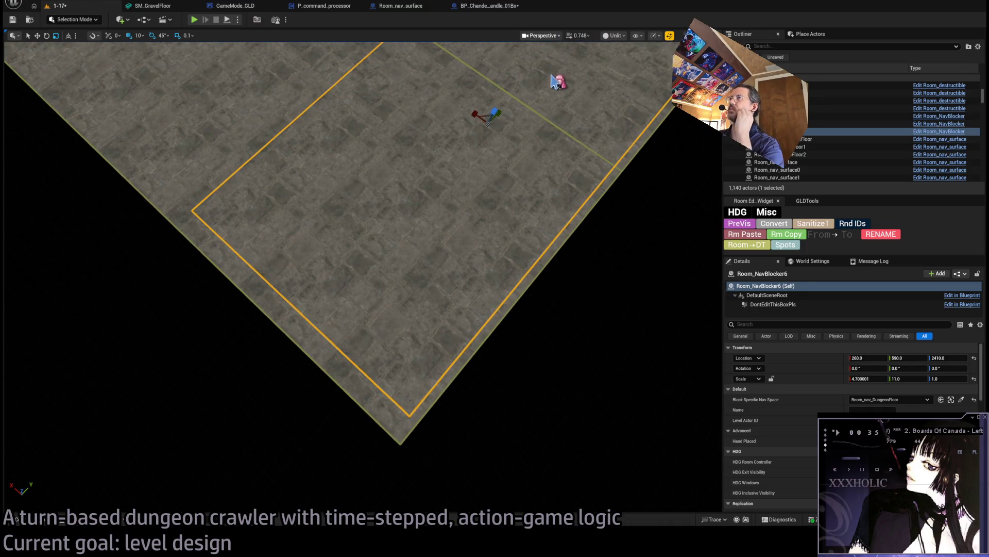
pyautogui.hotkey('alt', 'j')
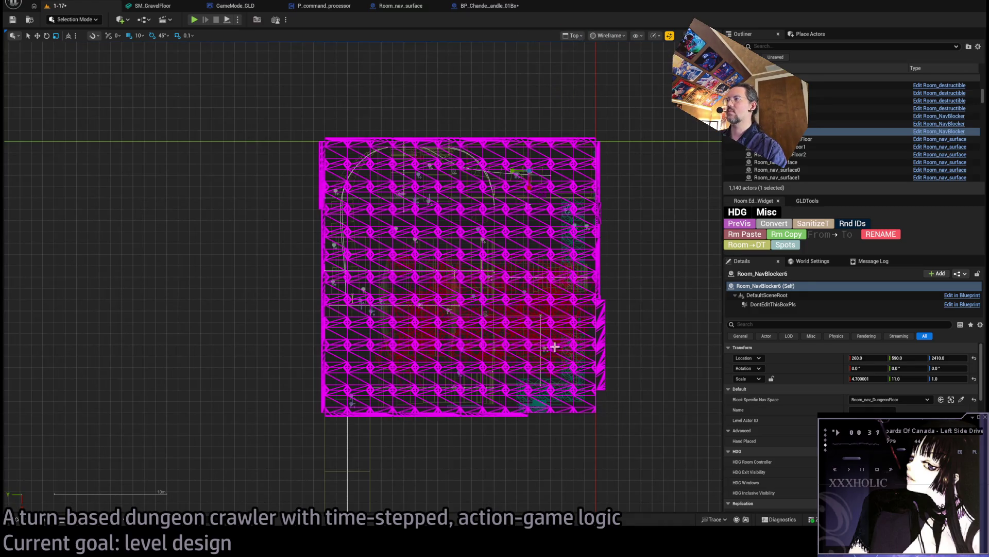
# - In Top view, move Room_NavBlocker6 to Y 580, then return the viewport to Perspective
pyautogui.scroll(3, 555, 347)
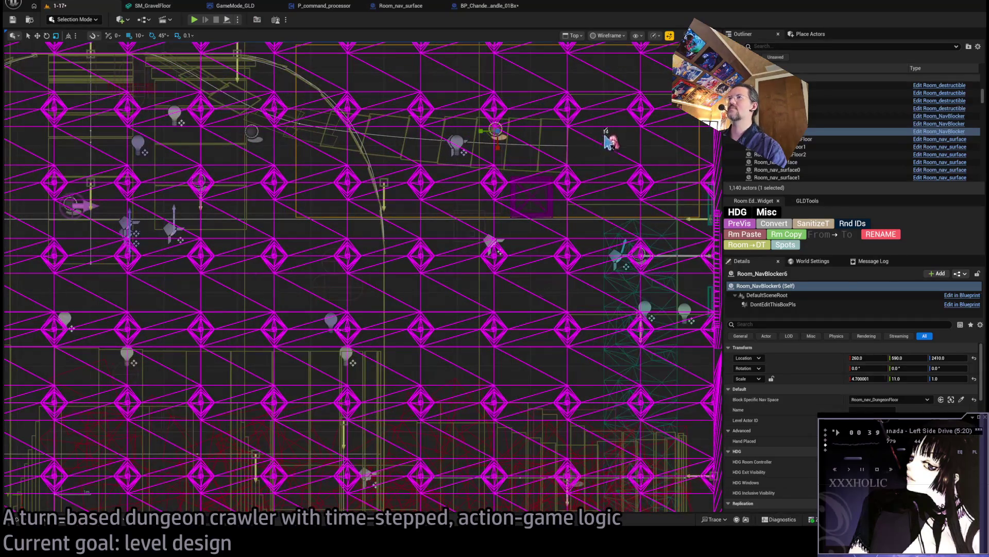
pyautogui.press('f')
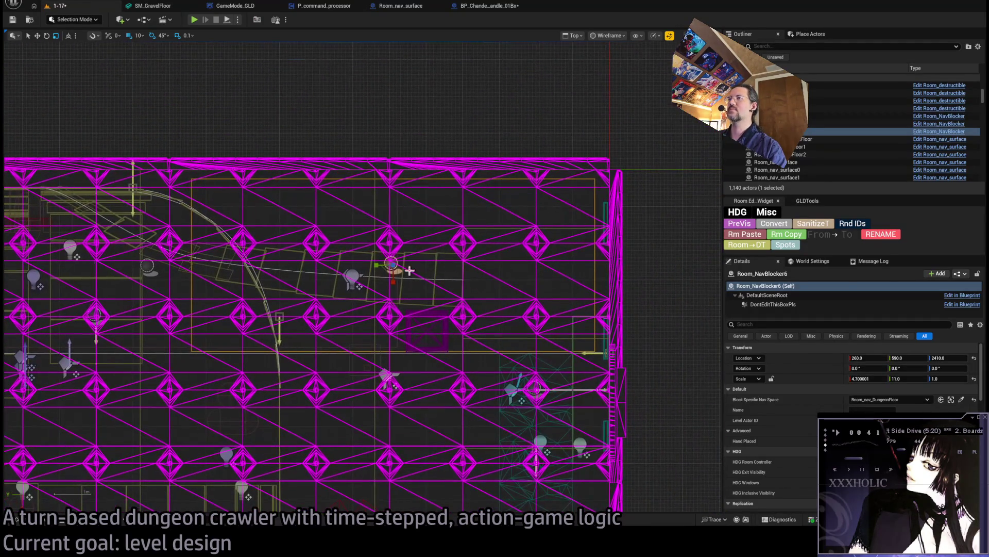
pyautogui.moveTo(390, 264)
pyautogui.mouseDown()
pyautogui.moveTo(397, 289)
pyautogui.moveTo(371, 266)
pyautogui.mouseUp()
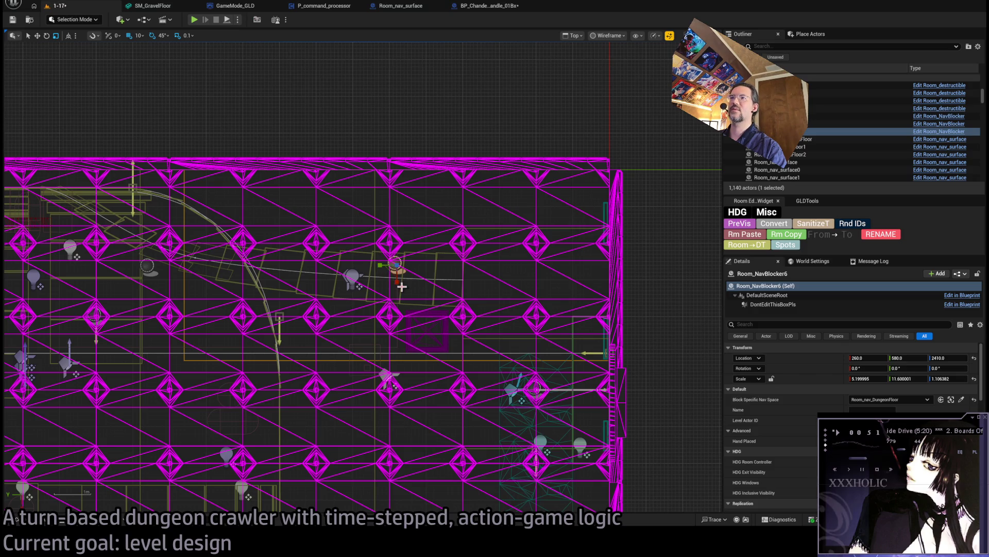
pyautogui.moveTo(375, 265); pyautogui.dragTo(388, 266)
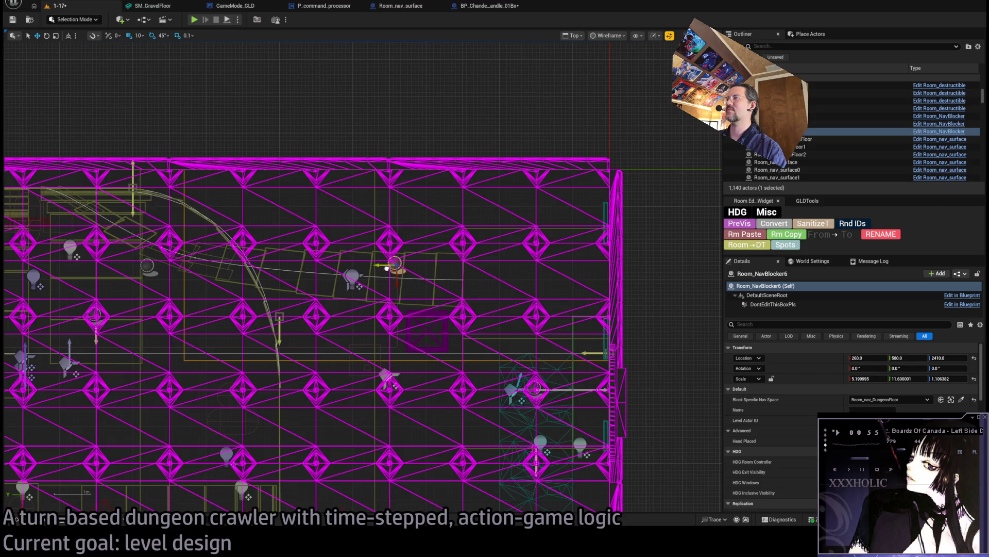
pyautogui.click(573, 35)
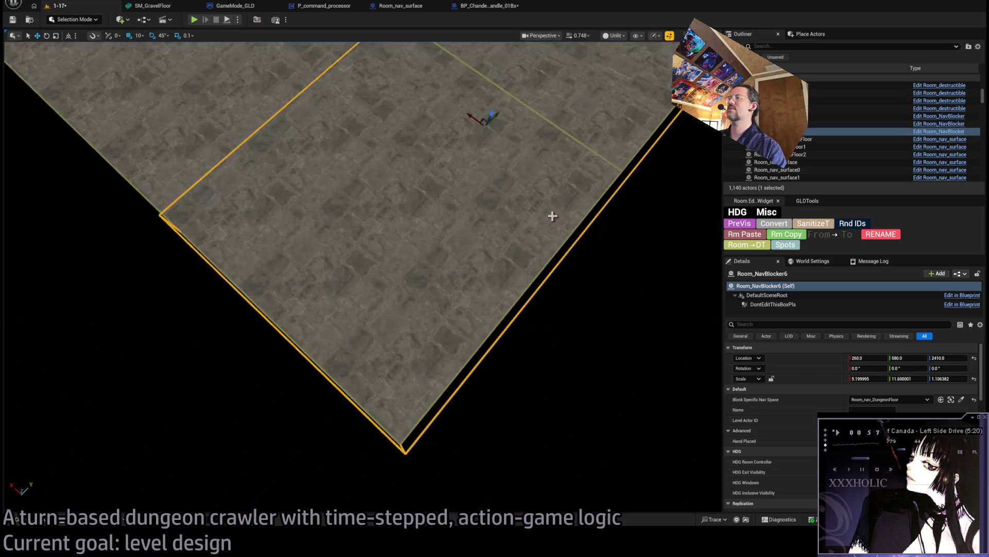
pyautogui.click(590, 72)
pyautogui.scroll(5, 361, 278)
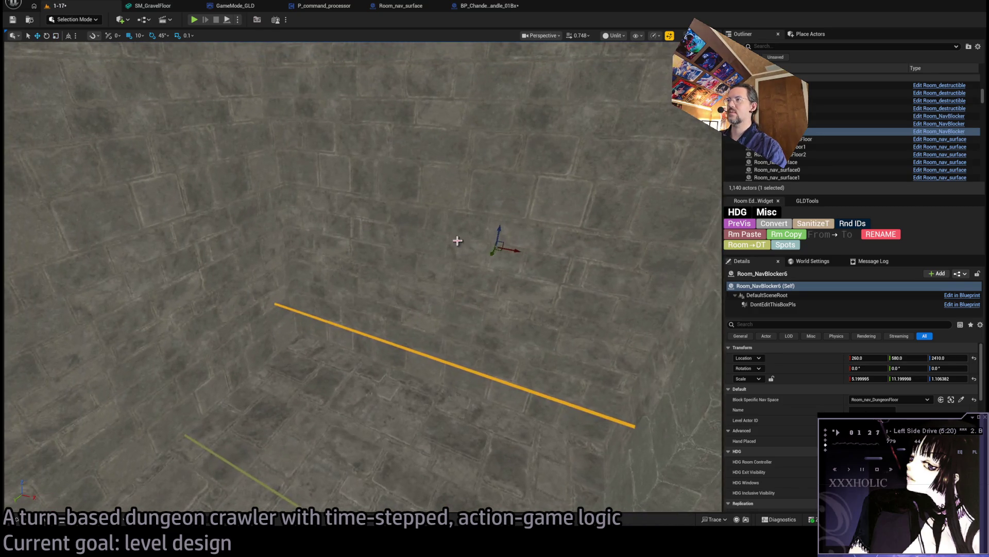
# - Trim Room_NavBlocker6 back to an 11.0 Y scale from an overhead view
pyautogui.moveTo(479, 260); pyautogui.dragTo(300, 179)
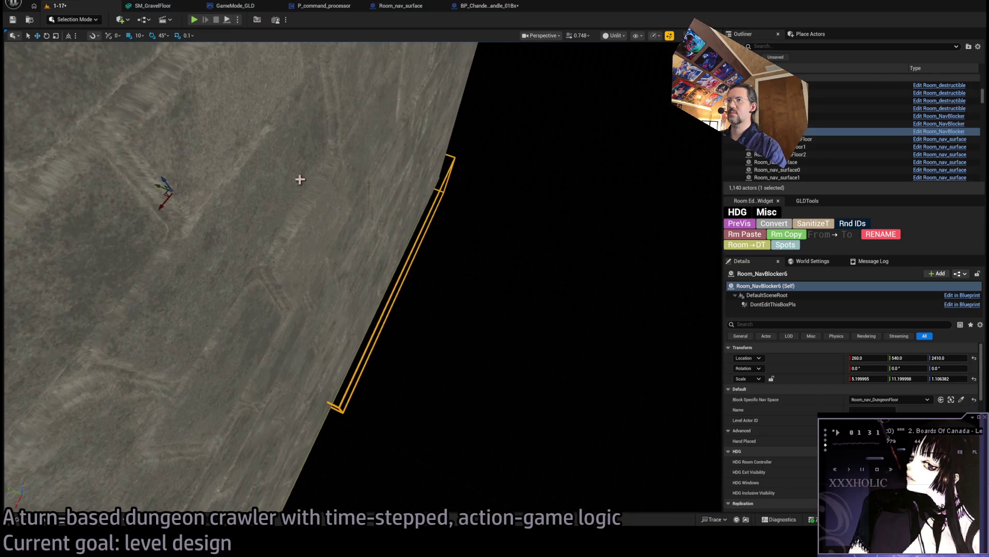
pyautogui.moveTo(156, 186); pyautogui.dragTo(151, 193)
pyautogui.moveTo(525, 277)
pyautogui.mouseDown()
pyautogui.moveTo(301, 345)
pyautogui.moveTo(361, 322)
pyautogui.mouseUp()
# - Duplicate the blocker as Room_NavBlockerD2, shrink it to about 2.5 Y scale, and shift it along X
pyautogui.press('e')
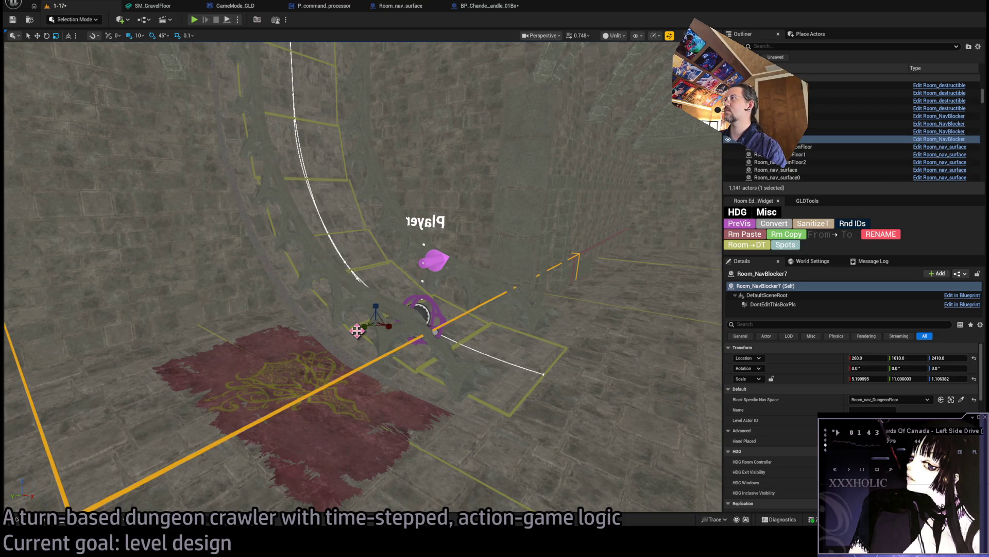
pyautogui.click(803, 132)
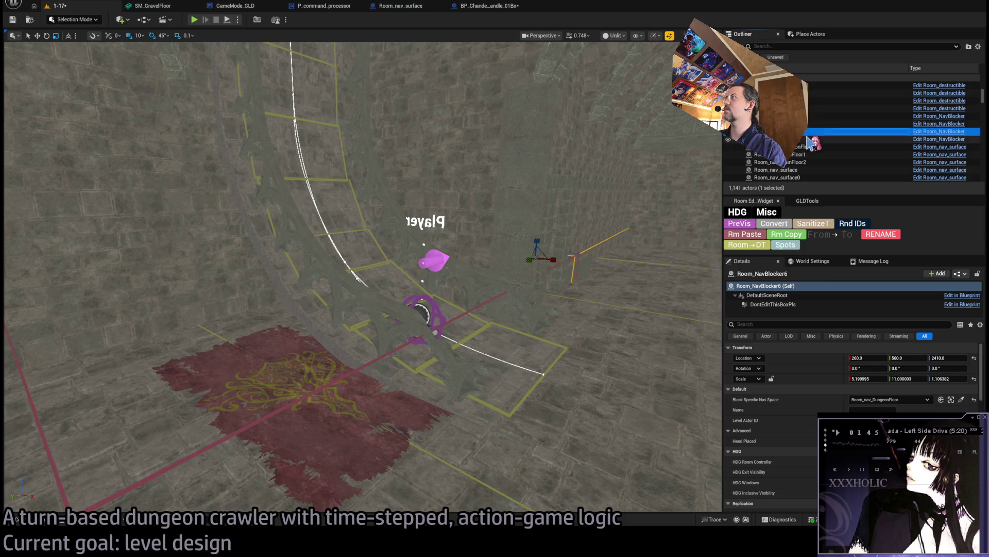
pyautogui.press('F2')
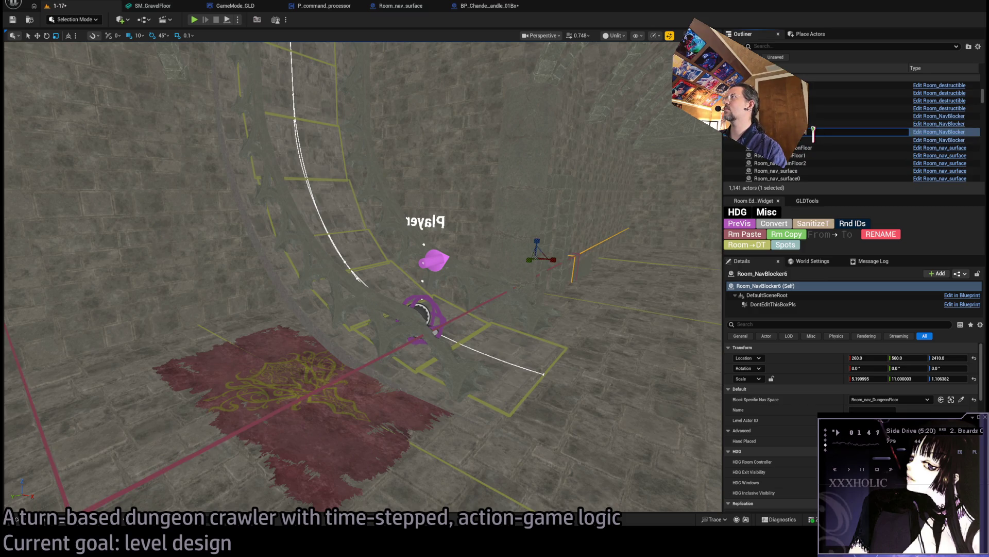
pyautogui.press('Escape')
pyautogui.press('Down')
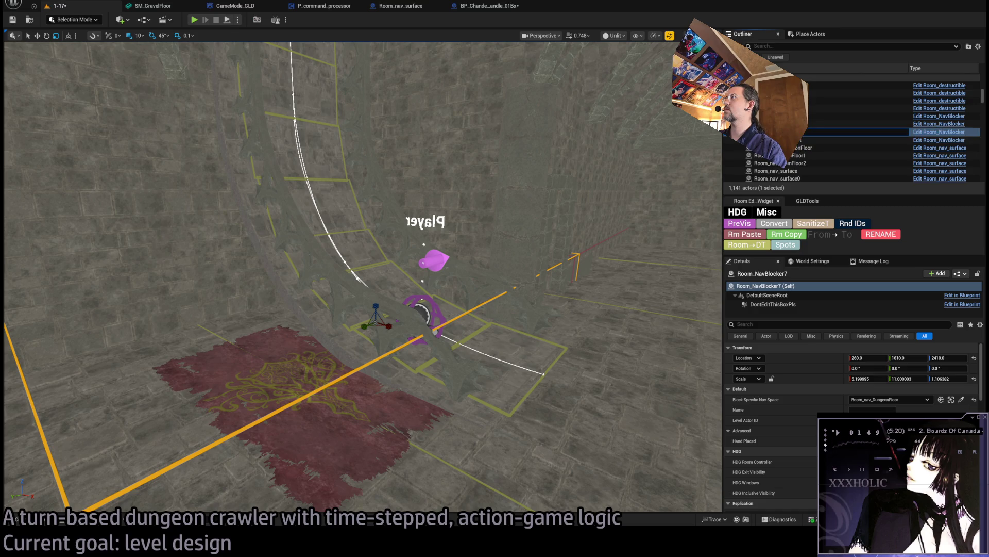
pyautogui.press('Return')
pyautogui.moveTo(368, 324)
pyautogui.mouseDown()
pyautogui.moveTo(378, 319)
pyautogui.moveTo(345, 328)
pyautogui.moveTo(378, 315)
pyautogui.mouseUp()
pyautogui.moveTo(286, 349)
pyautogui.mouseDown()
pyautogui.moveTo(330, 340)
pyautogui.moveTo(298, 349)
pyautogui.moveTo(139, 332)
pyautogui.moveTo(270, 342)
pyautogui.mouseUp()
# - Frame the new blocker, then select the red rug SM_Old_rug beside the player start
pyautogui.press('f')
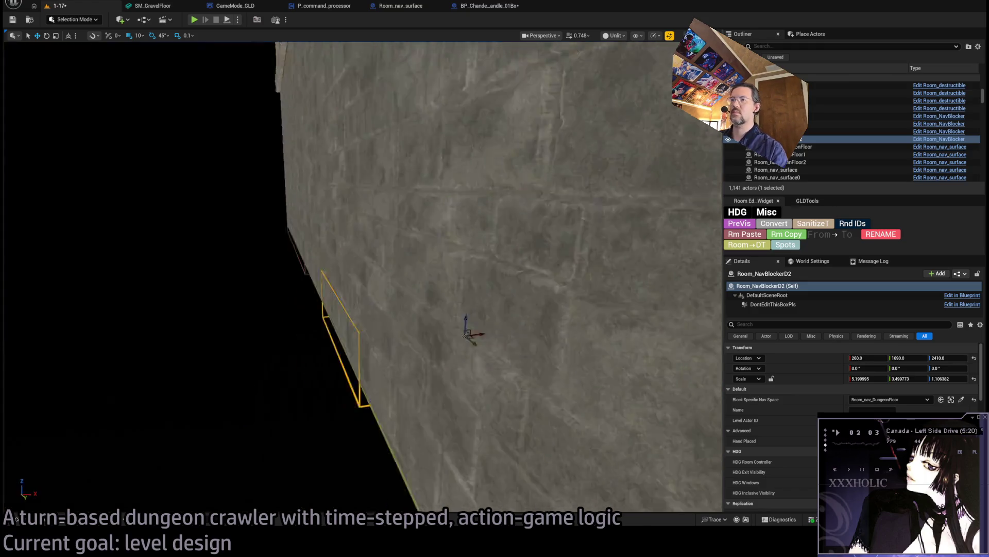
pyautogui.scroll(-8, 330, 343)
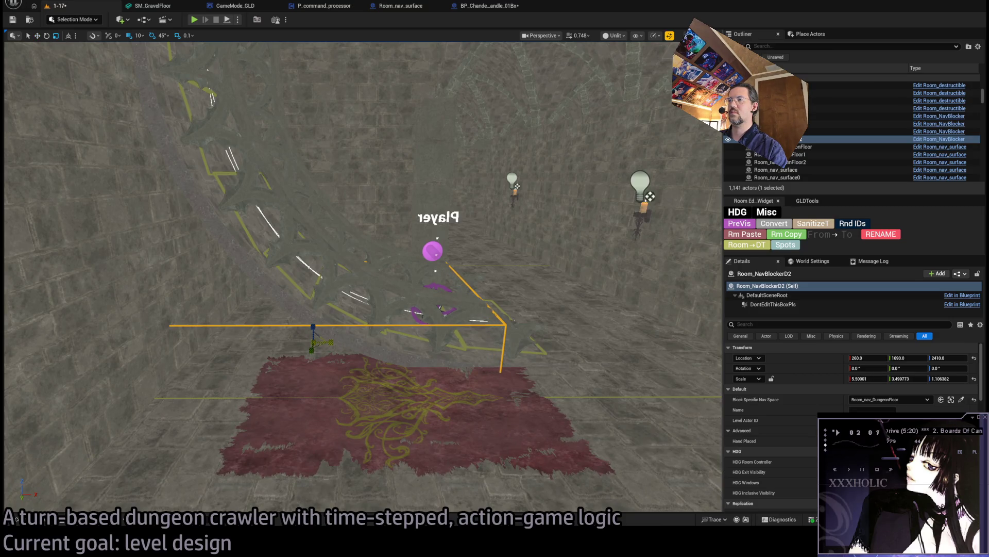
pyautogui.press('f')
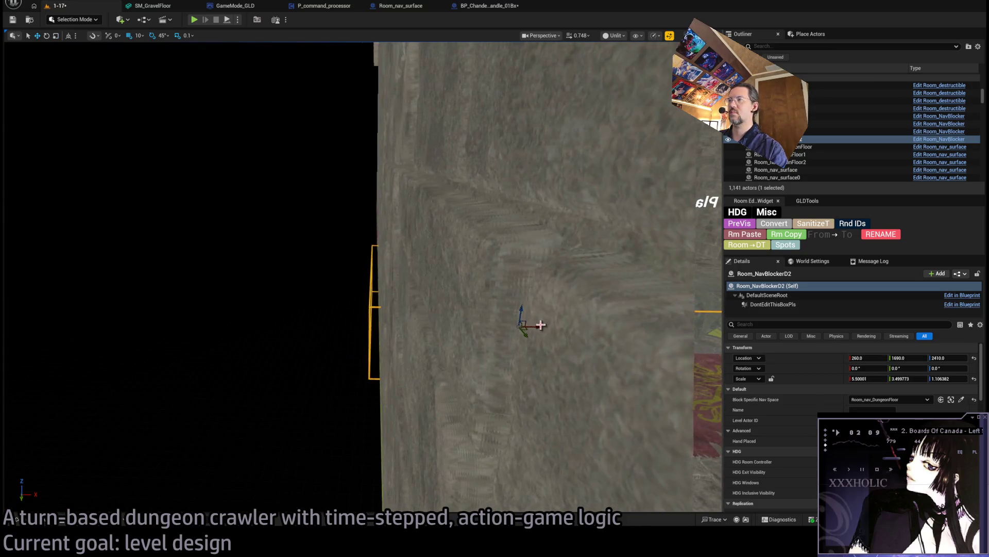
pyautogui.scroll(-8, 550, 326)
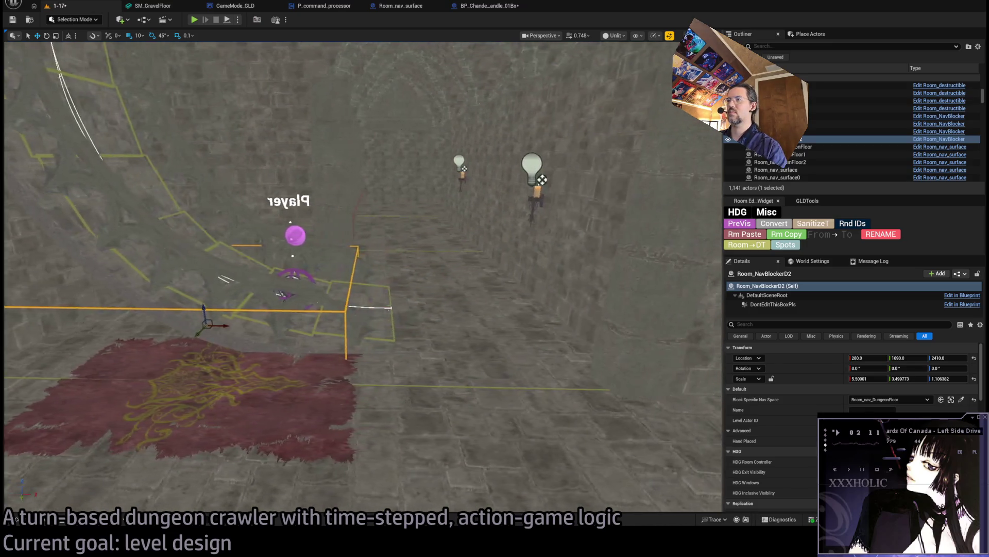
pyautogui.scroll(-5, 360, 278)
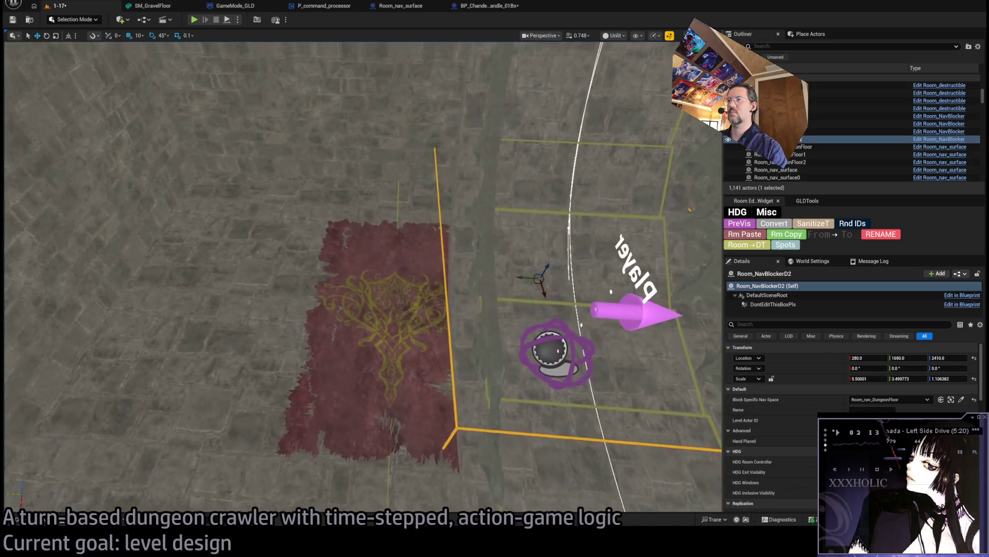
pyautogui.scroll(5, 360, 278)
pyautogui.click(329, 365)
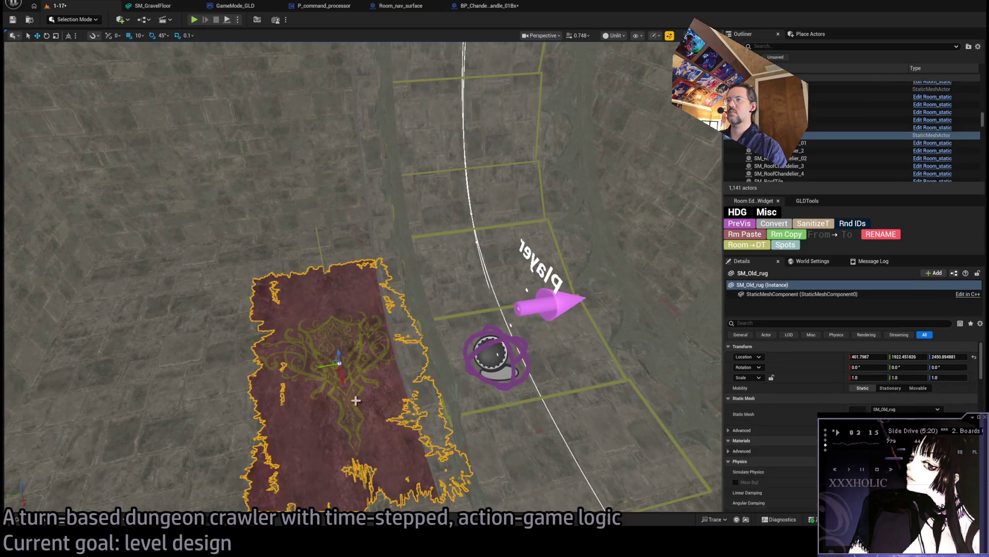
pyautogui.moveTo(347, 428); pyautogui.dragTo(289, 422)
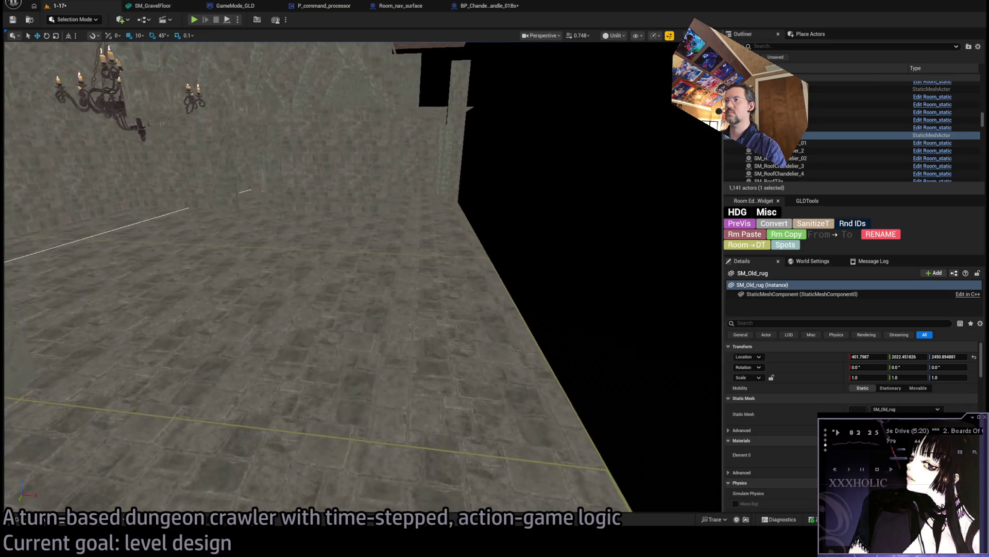
pyautogui.press('s')
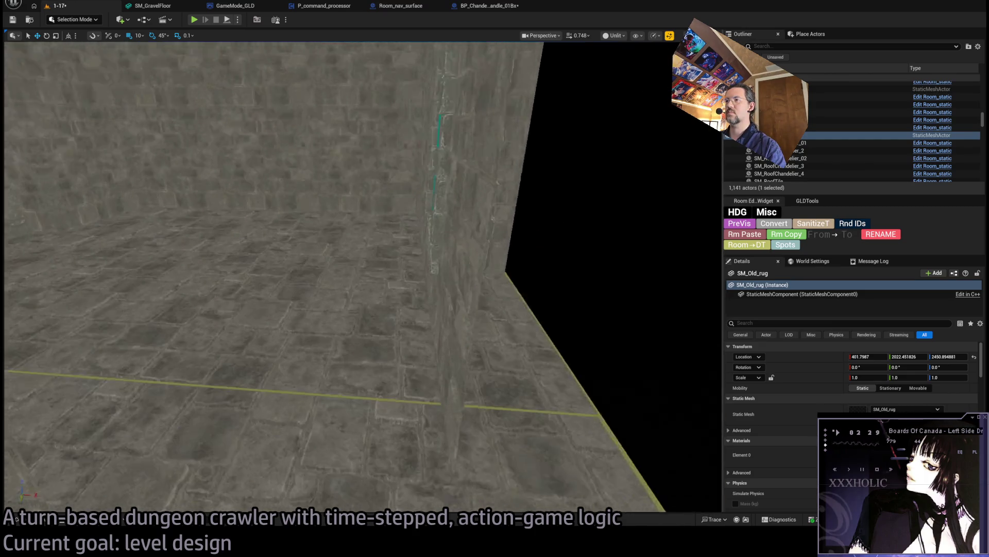
pyautogui.press('e')
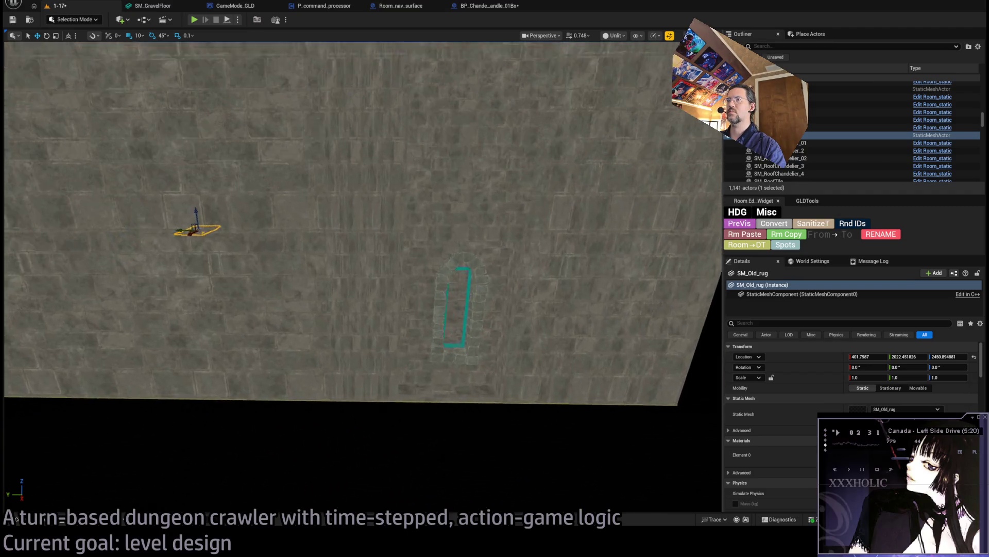
pyautogui.press('q')
pyautogui.moveTo(472, 409); pyautogui.dragTo(473, 408)
pyautogui.moveTo(629, 397); pyautogui.dragTo(629, 397)
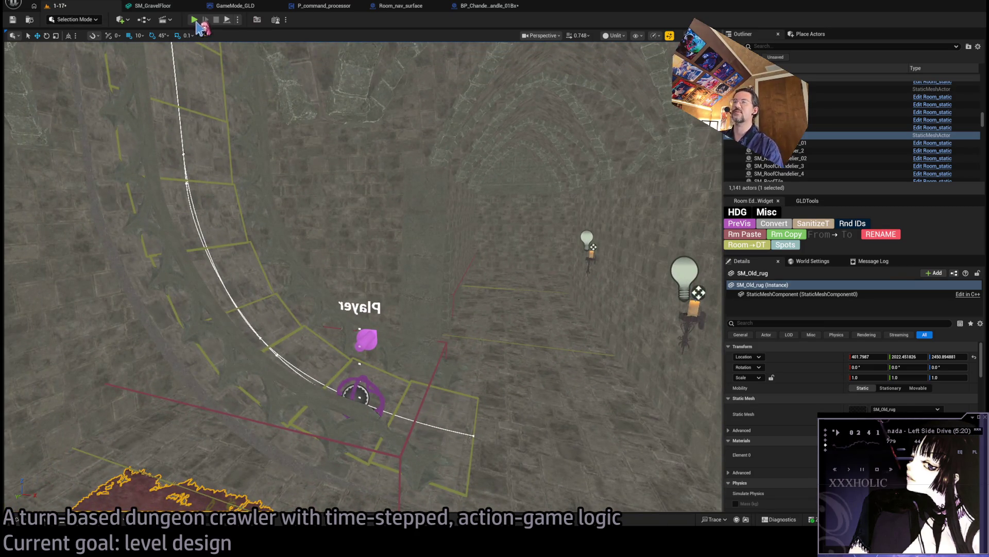
# - Start a playtest, queue a movement step, and run the turn with Go!
pyautogui.click(195, 20)
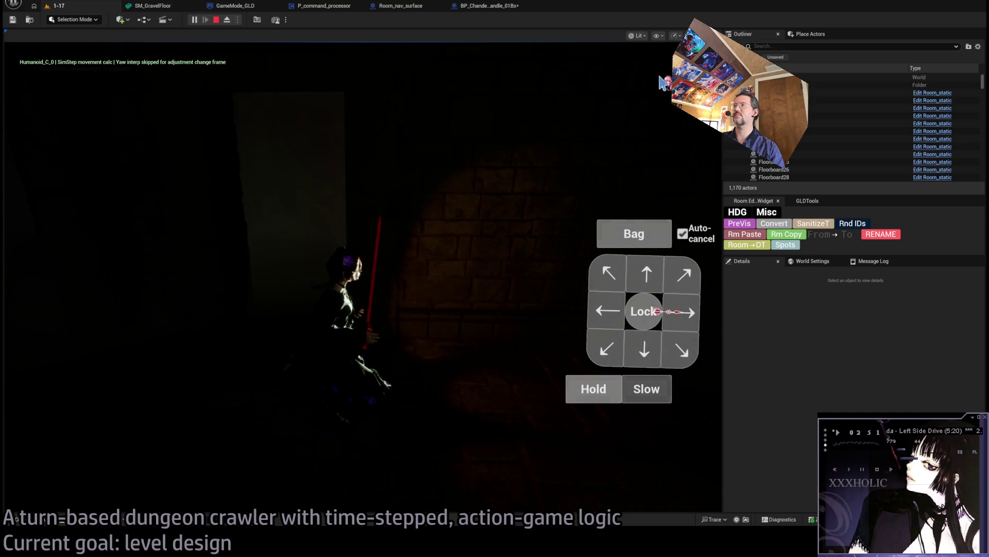
pyautogui.click(647, 273)
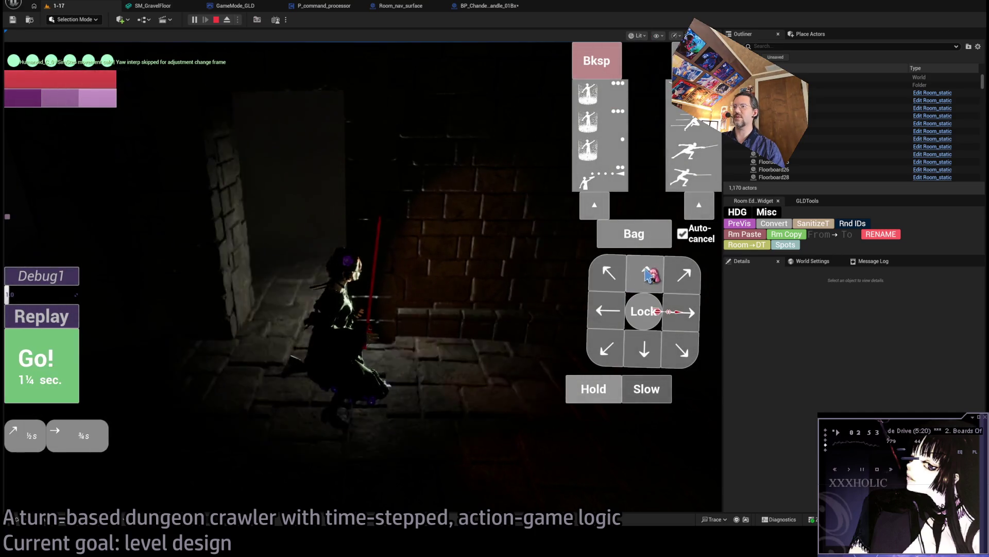
pyautogui.click(45, 362)
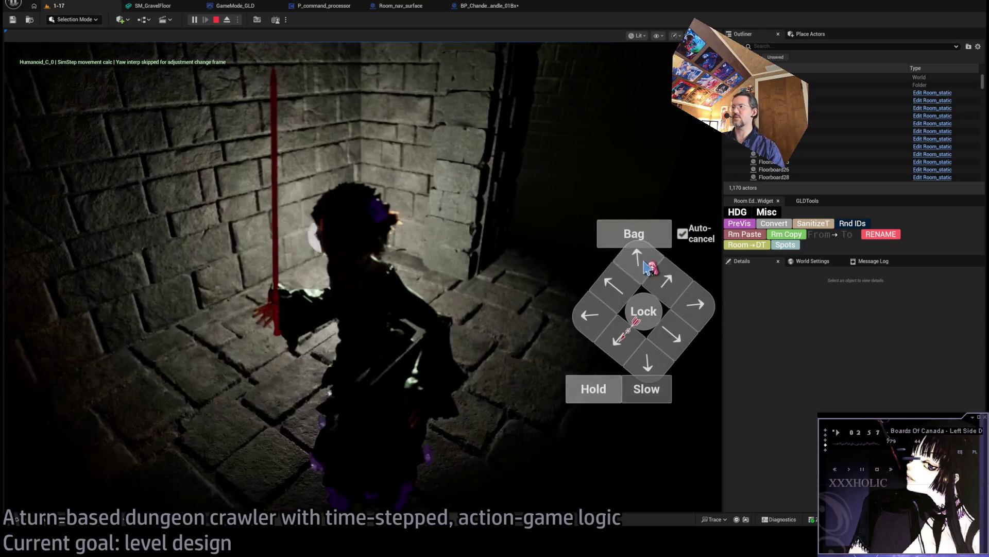
# - Queue more moves including Up and Left, play them out, and open the Output Log
pyautogui.click(670, 283)
pyautogui.press('Up')
pyautogui.press('Left')
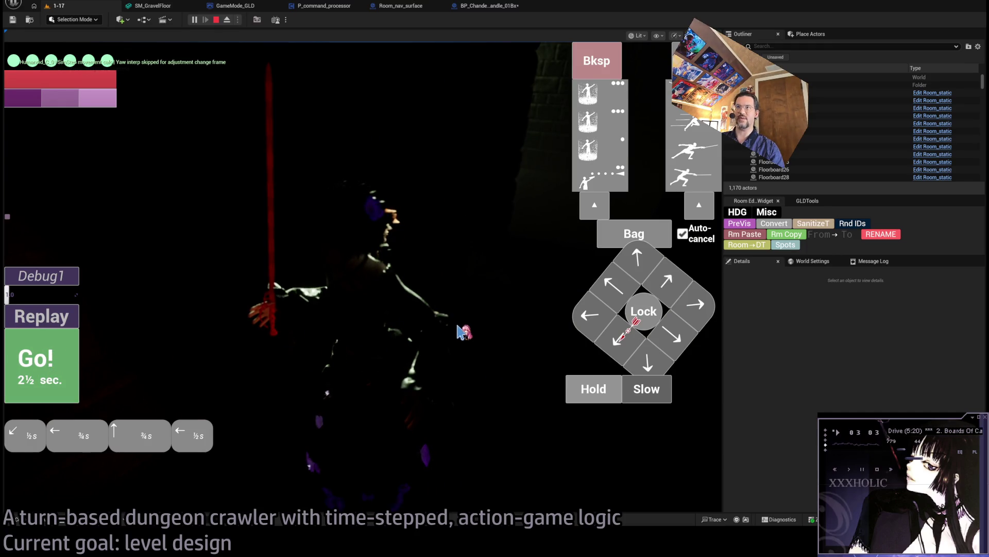
pyautogui.press('space')
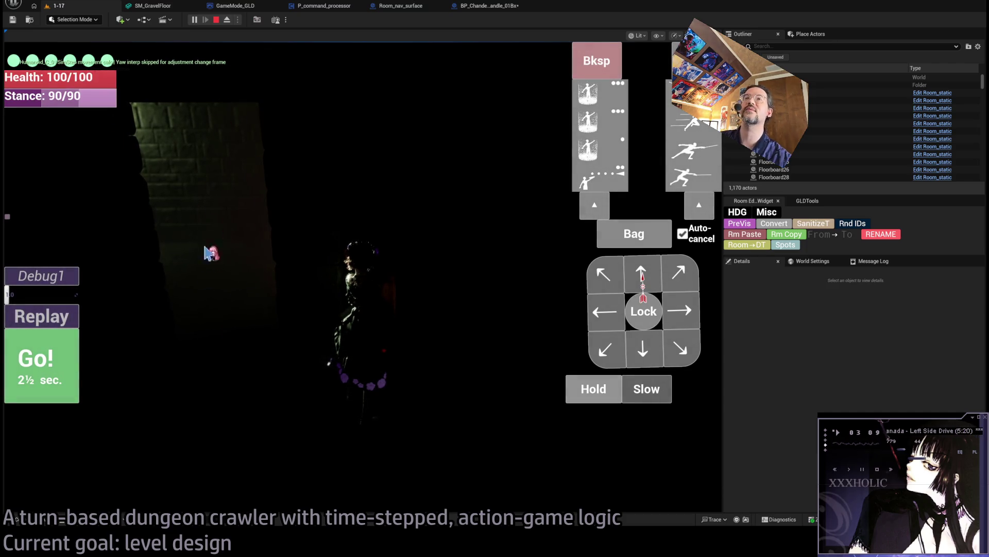
pyautogui.press('`')
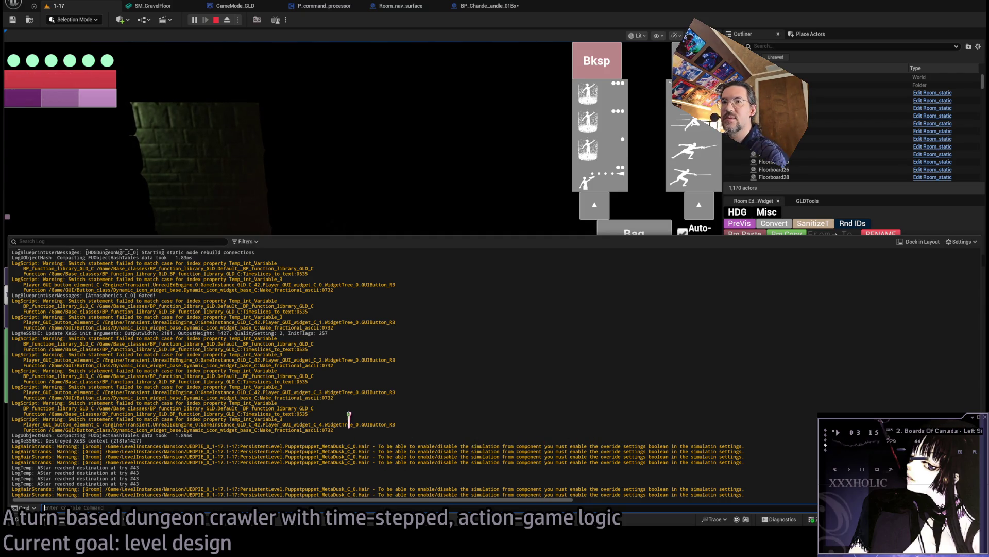
# - Scroll through the Output Log messages, then close the log and resume the game
pyautogui.scroll(3, 349, 419)
pyautogui.scroll(-3, 355, 415)
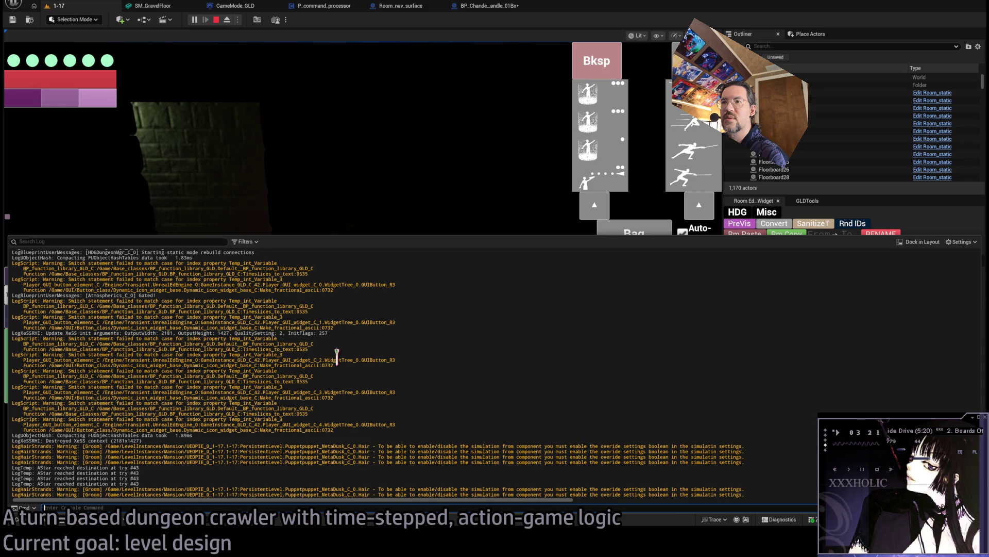
pyautogui.scroll(4, 334, 389)
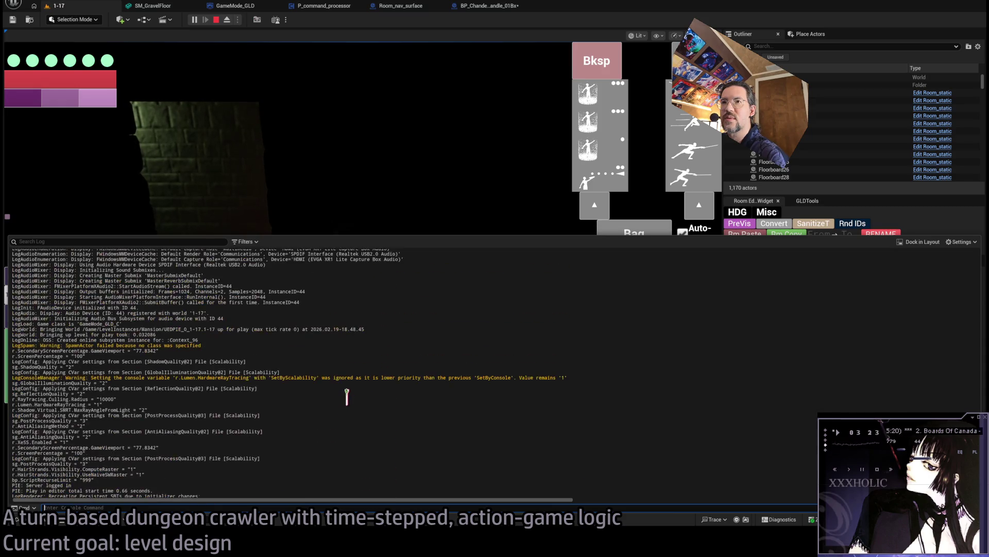
pyautogui.scroll(-4, 348, 396)
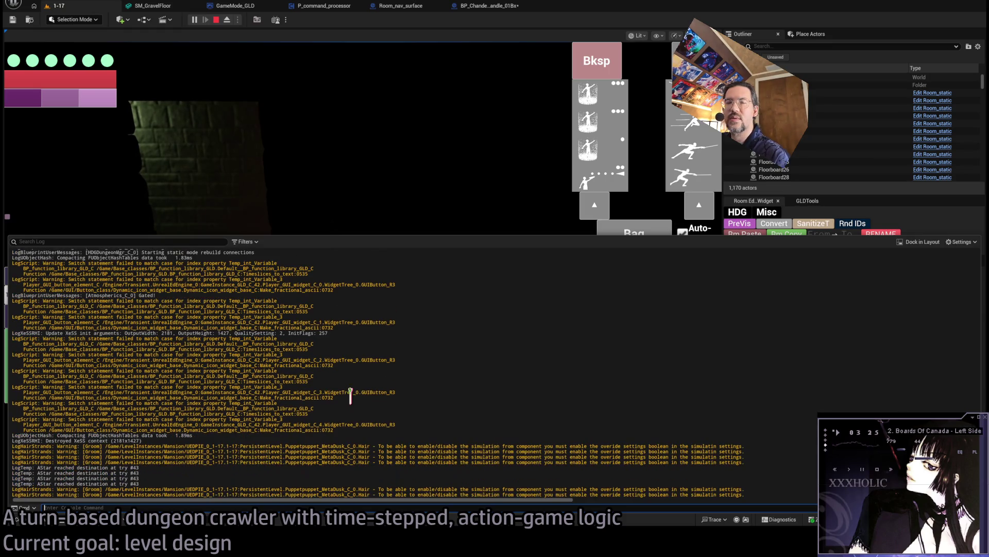
pyautogui.click(452, 375)
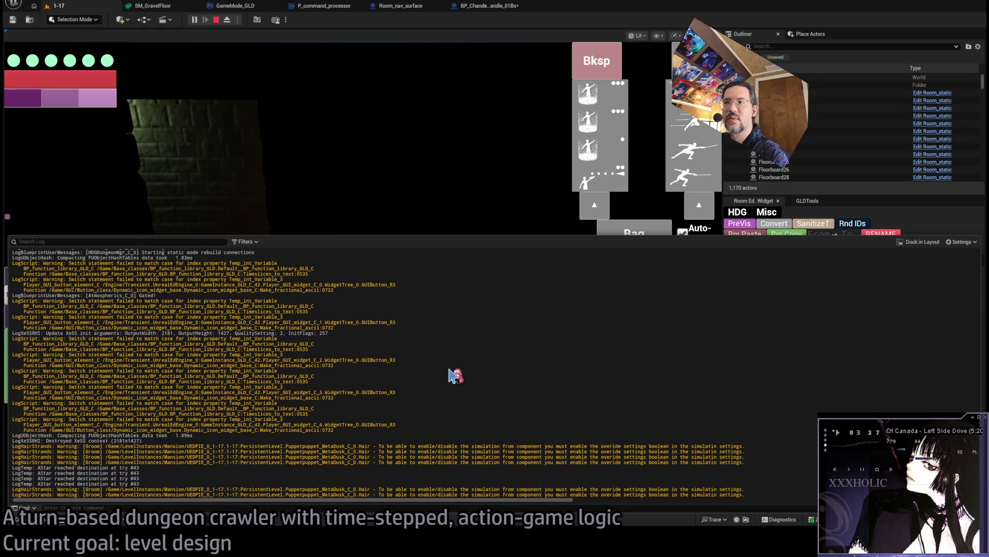
pyautogui.click(385, 214)
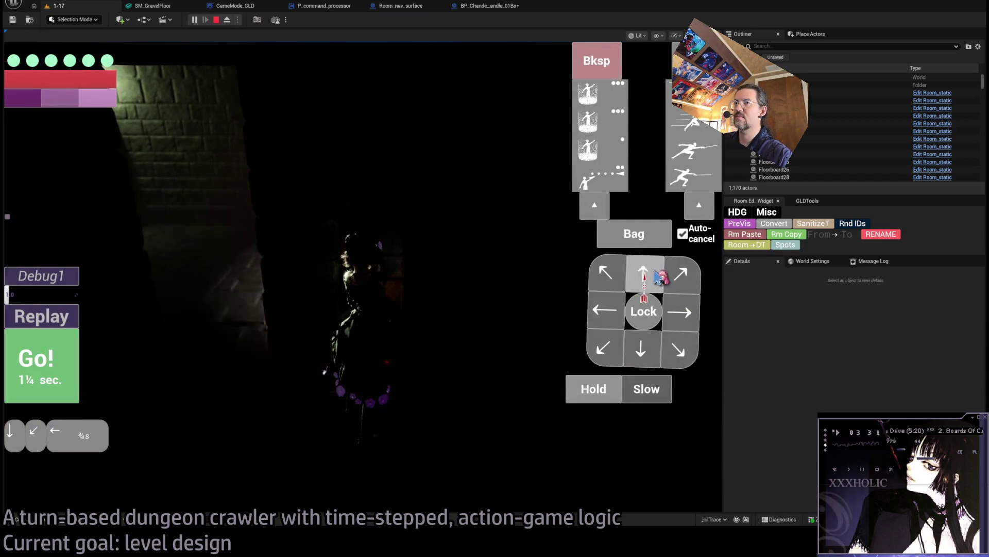
# - Run the queued turn and move toward the lit wall with a 1½-second backward-forward plan
pyautogui.click(61, 378)
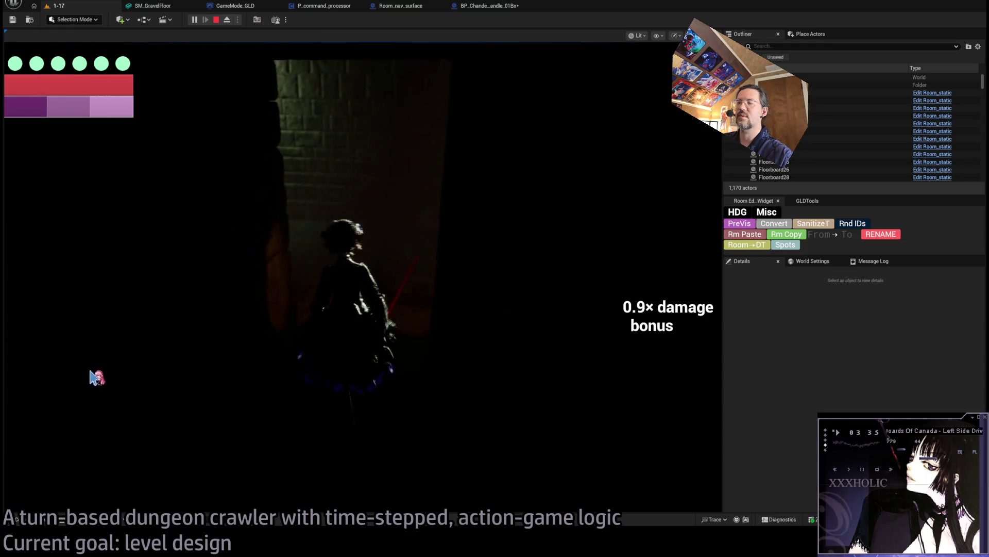
pyautogui.click(607, 315)
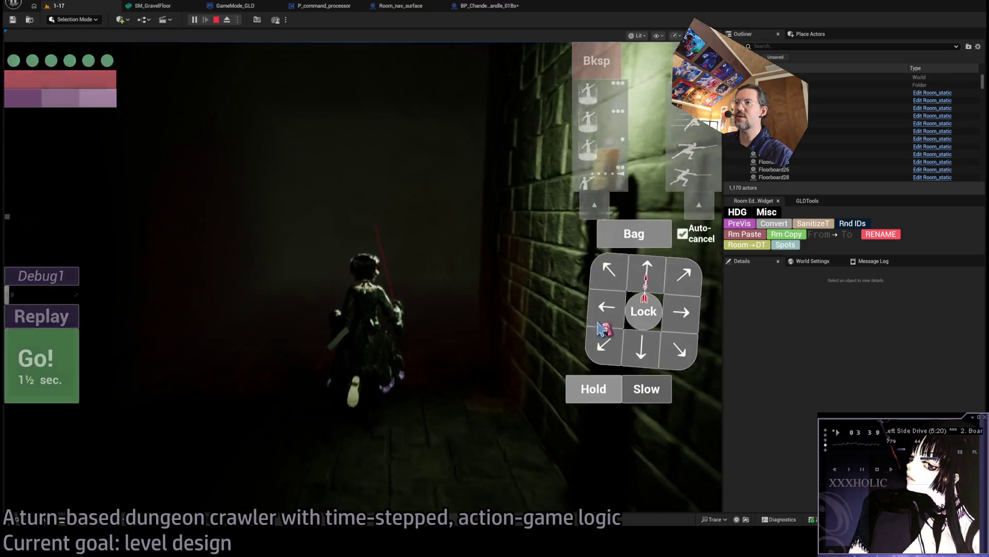
pyautogui.click(644, 348)
pyautogui.click(647, 356)
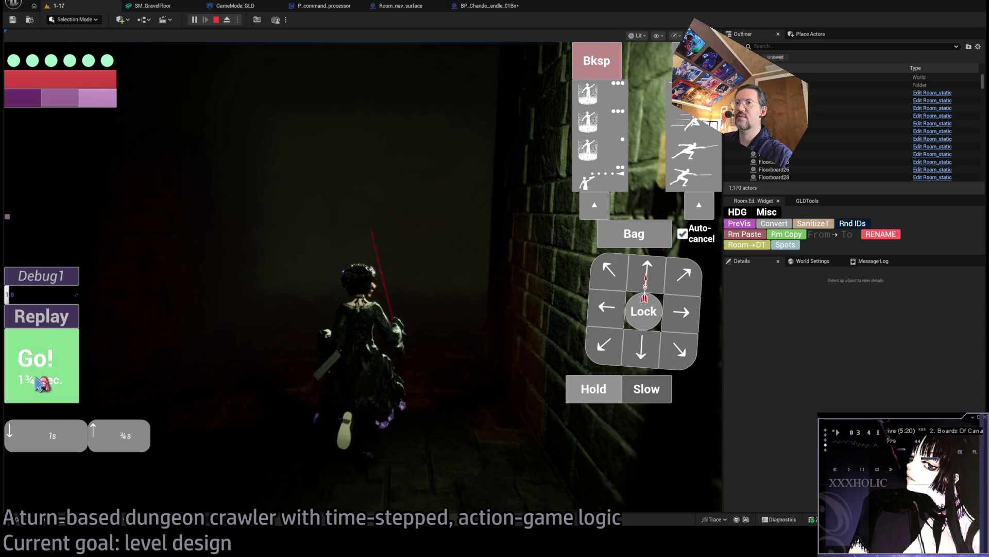
pyautogui.click(62, 389)
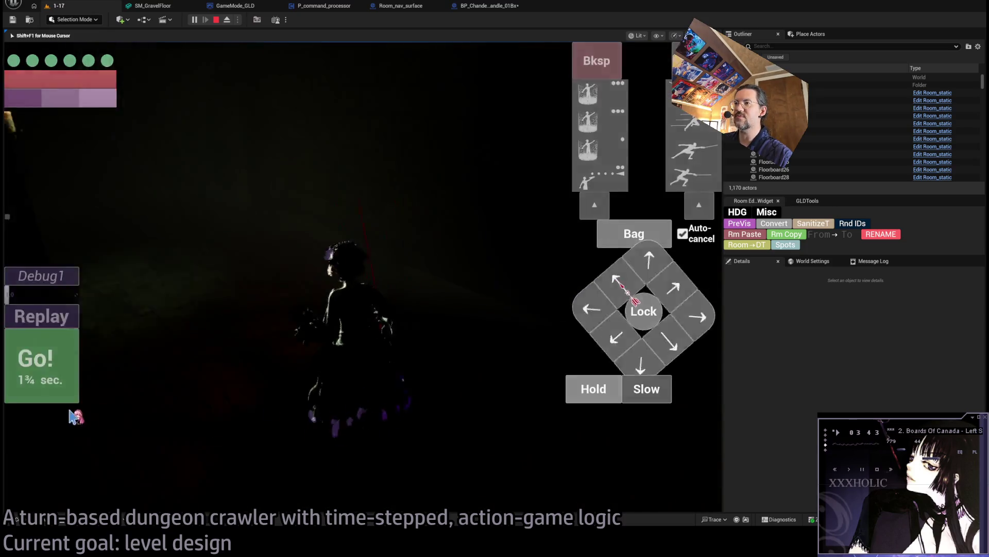
# - Walk down the corridor with two forward moves, a one-second move and further queued moves
pyautogui.click(651, 272)
pyautogui.click(658, 278)
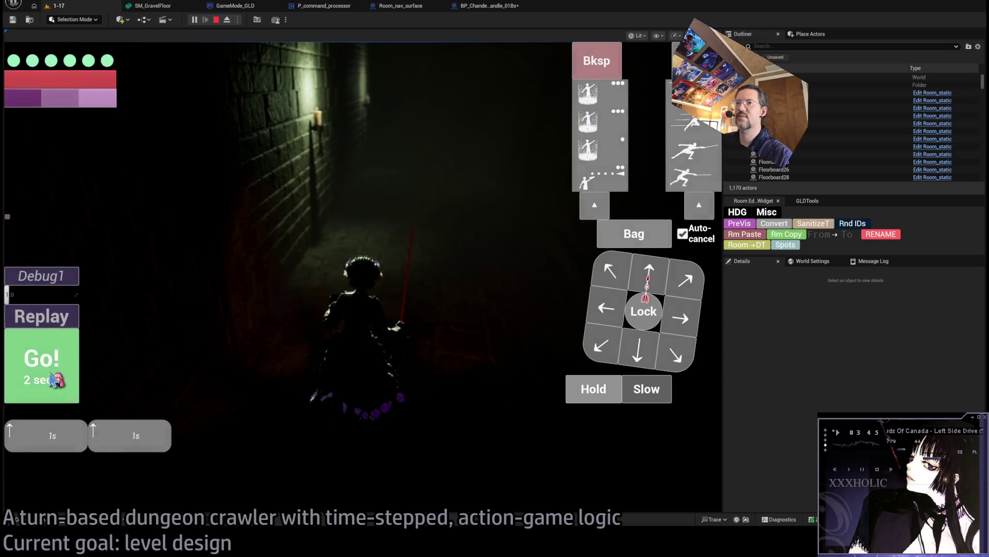
pyautogui.click(65, 379)
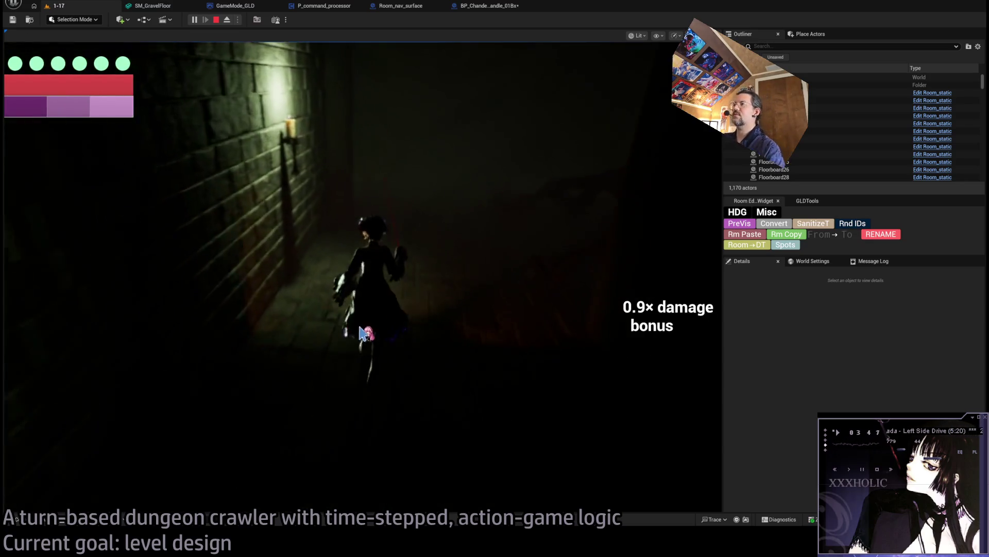
pyautogui.click(650, 260)
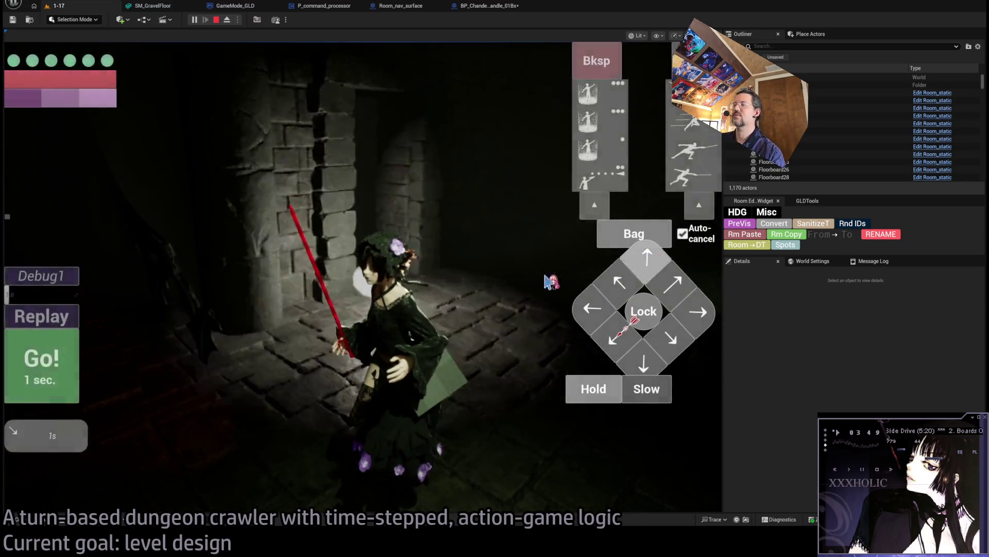
pyautogui.click(64, 379)
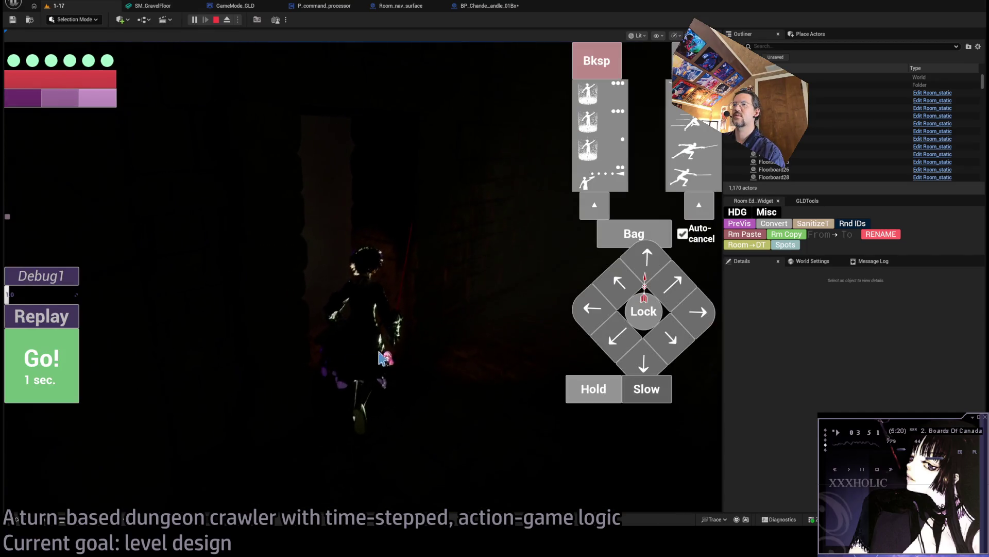
pyautogui.click(67, 366)
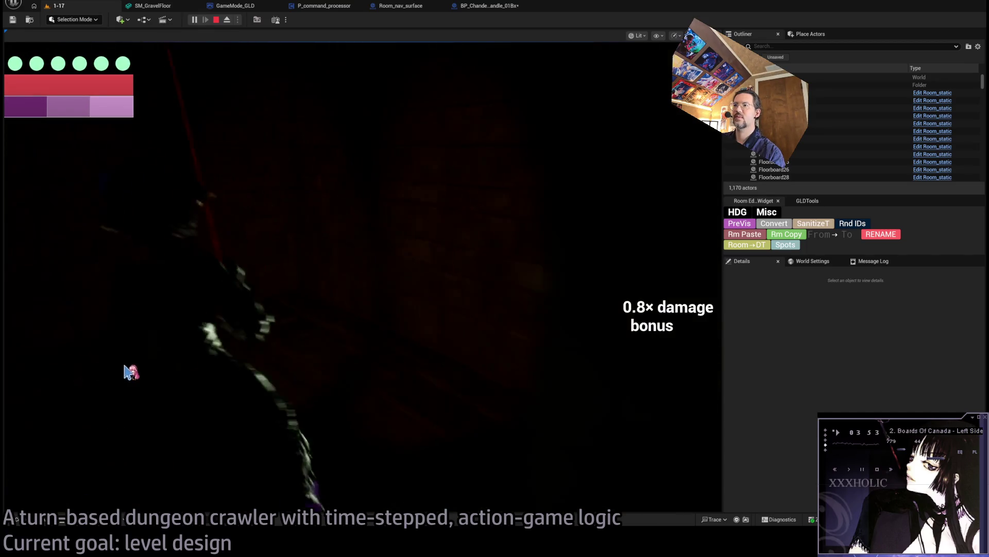
pyautogui.click(643, 276)
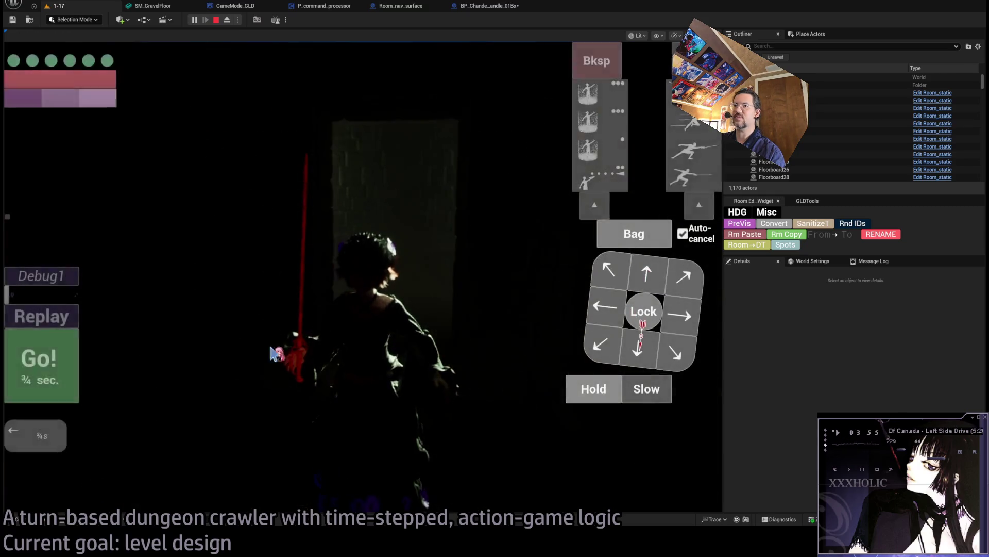
pyautogui.click(62, 366)
# - Queue four half-second moves with the arrow keys and play them out
pyautogui.press('Right')
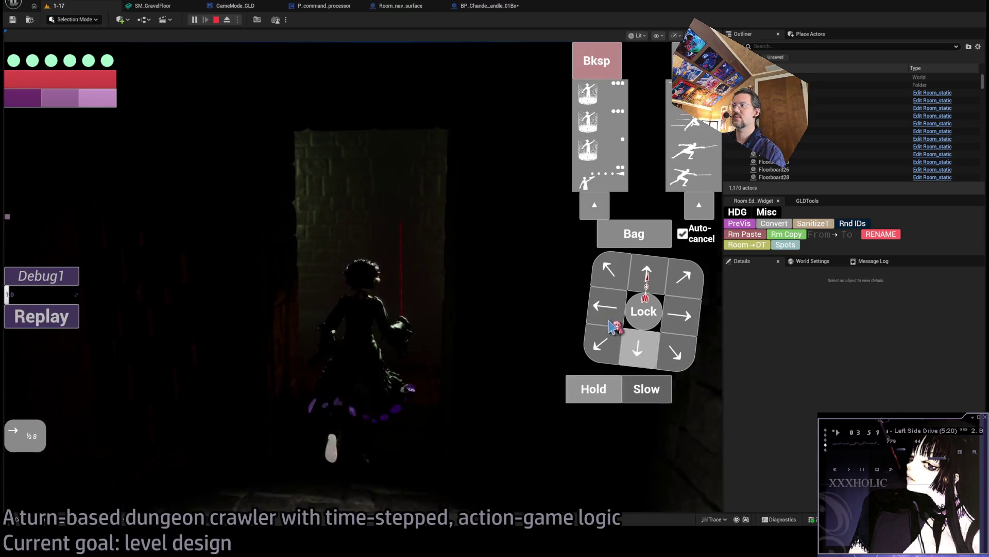
pyautogui.press('Down')
pyautogui.press('End')
pyautogui.press('Left')
pyautogui.click(58, 374)
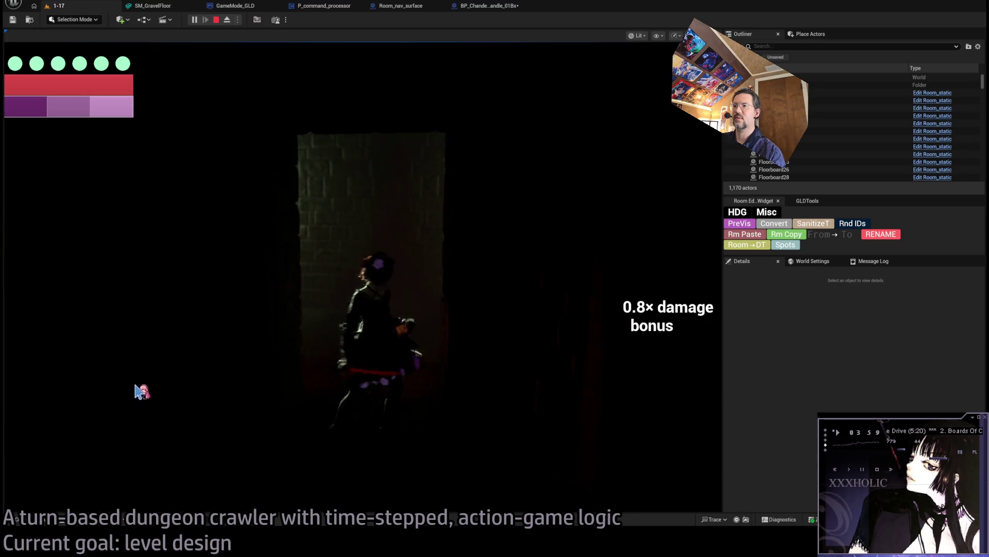
# - Queue forward and leftward moves, run them, and open the Output Log with the backtick key
pyautogui.press('Up')
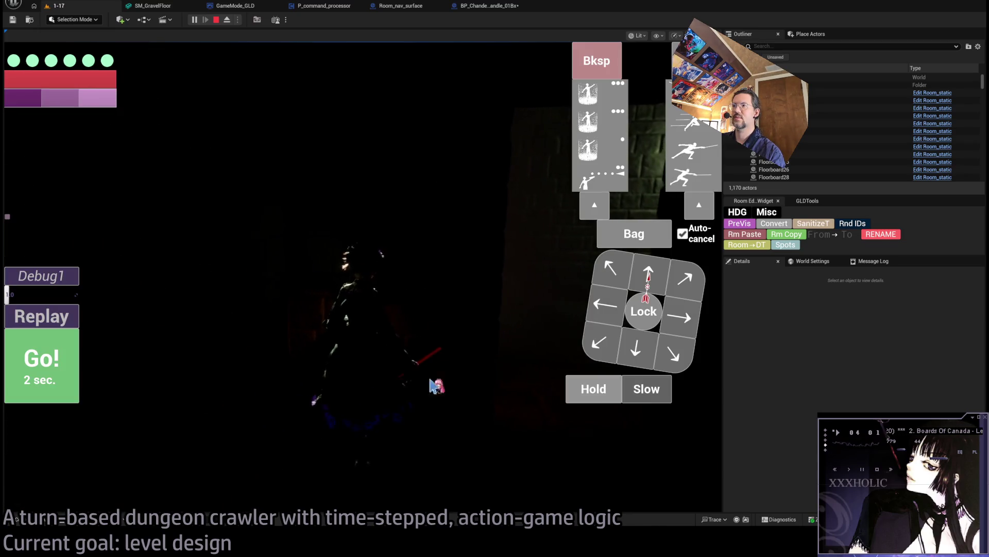
pyautogui.click(648, 278)
pyautogui.press('Left')
pyautogui.press('Left')
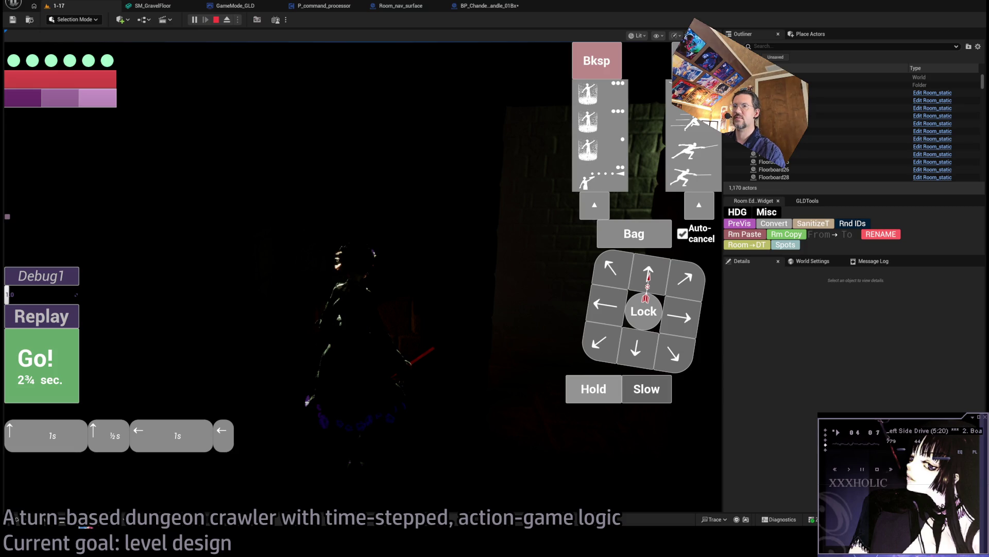
pyautogui.press('Return')
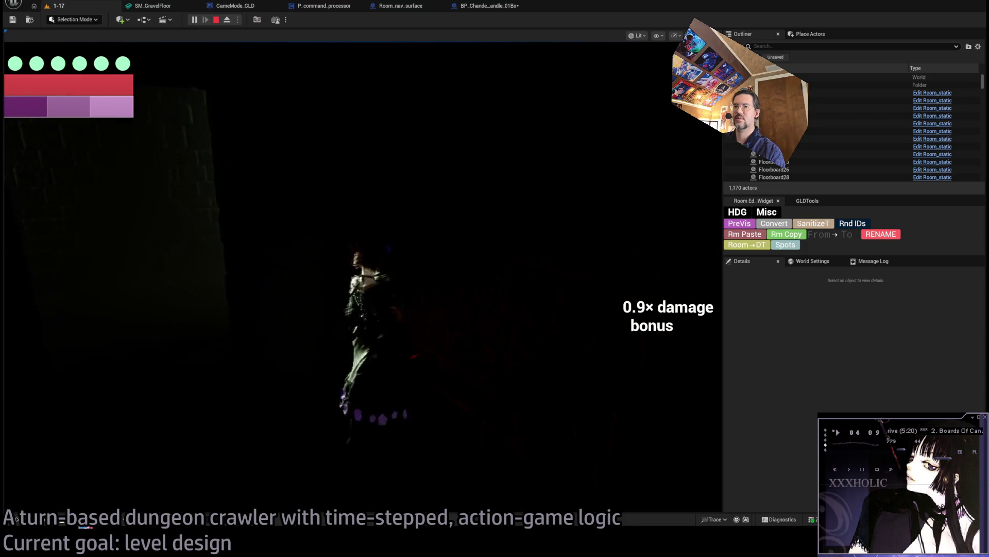
pyautogui.press('`')
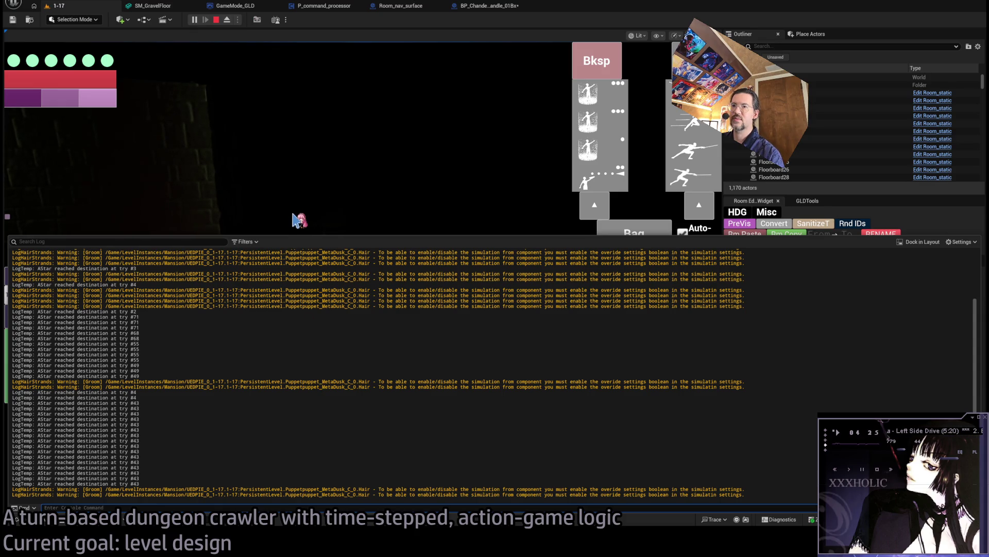
# - Toggle the Output Log to read the pathfinding messages, then end the playtest with Esc
pyautogui.click(341, 220)
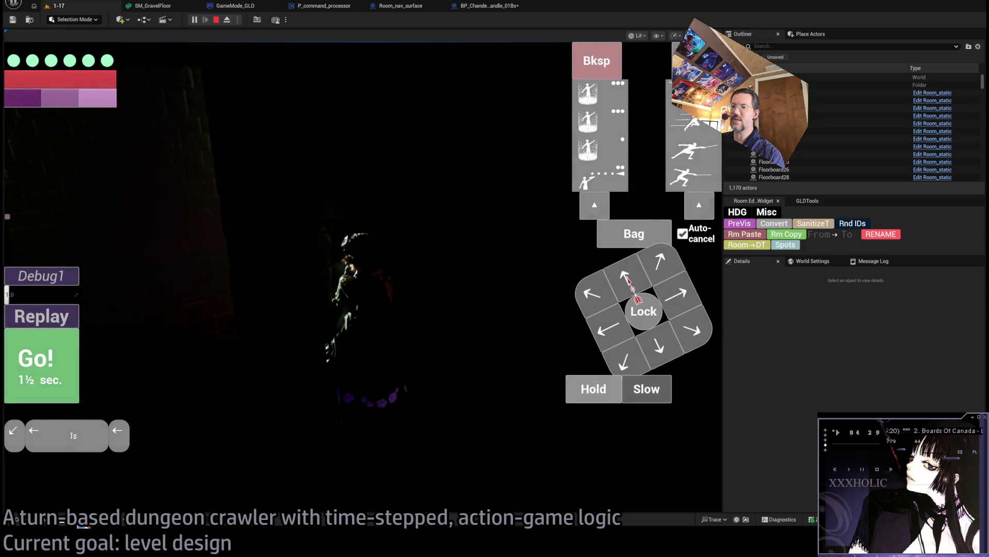
pyautogui.press('`')
pyautogui.press('`')
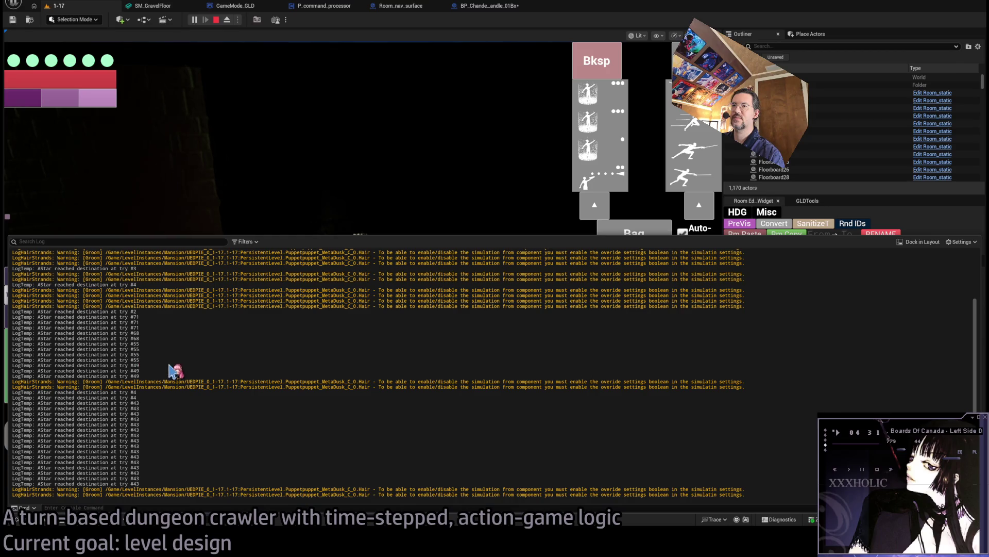
pyautogui.click(161, 205)
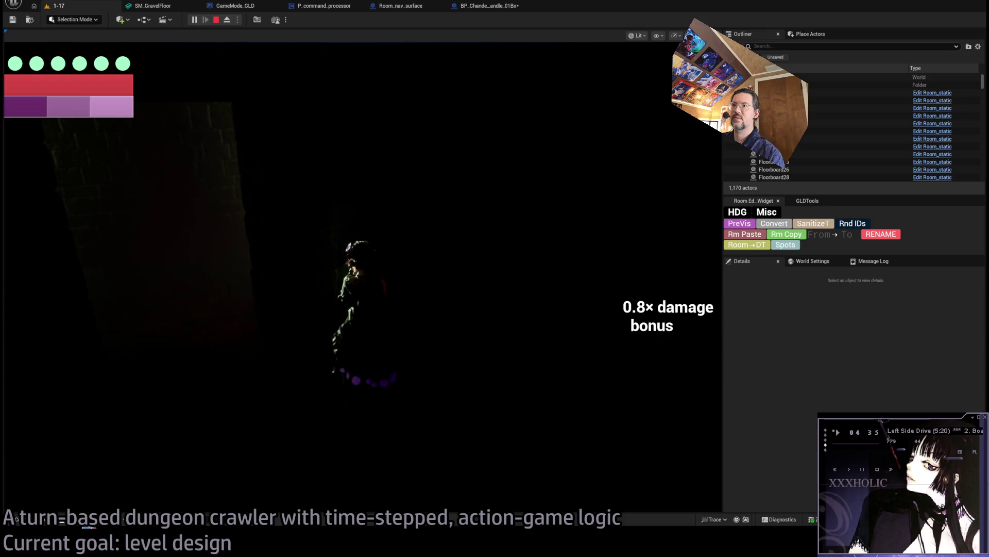
pyautogui.press('`')
pyautogui.press('`')
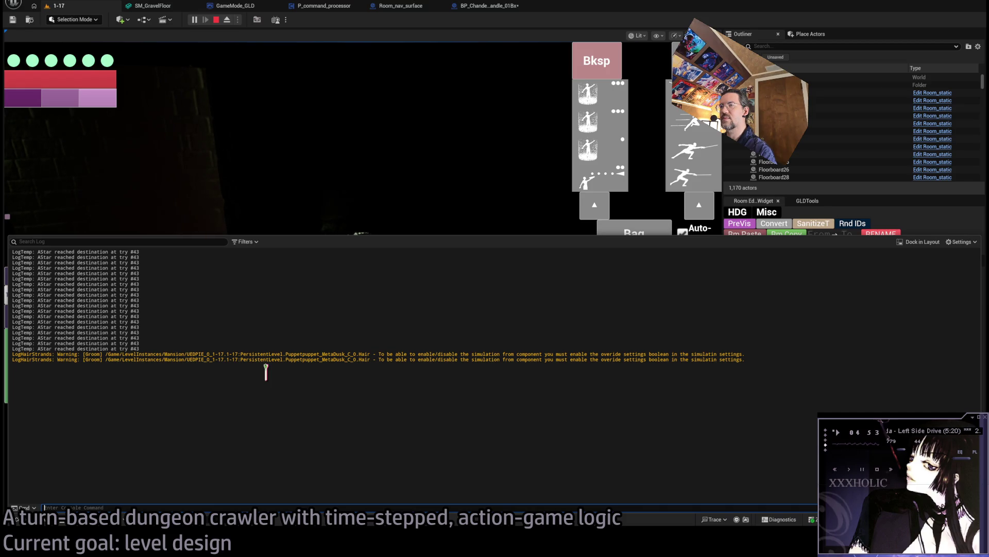
pyautogui.click(399, 163)
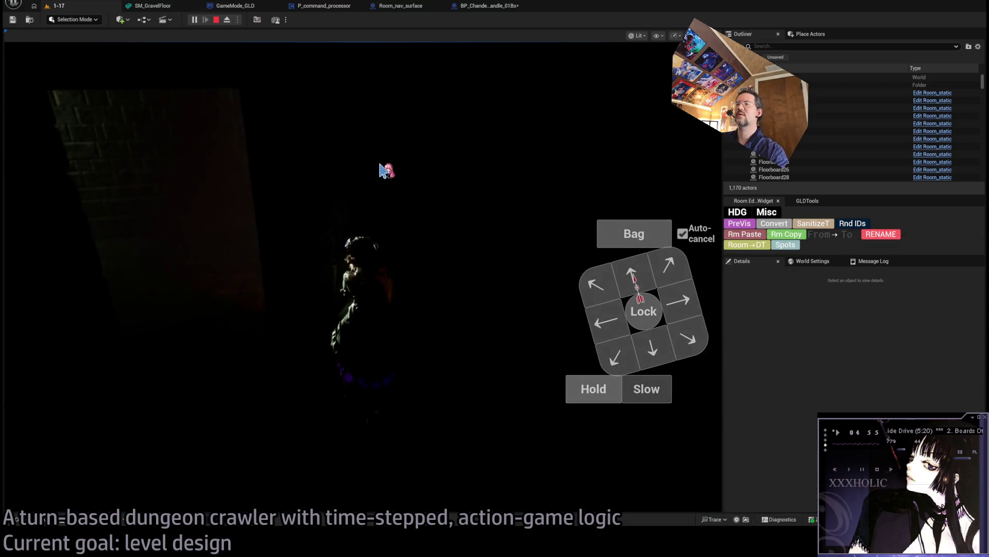
pyautogui.press('Escape')
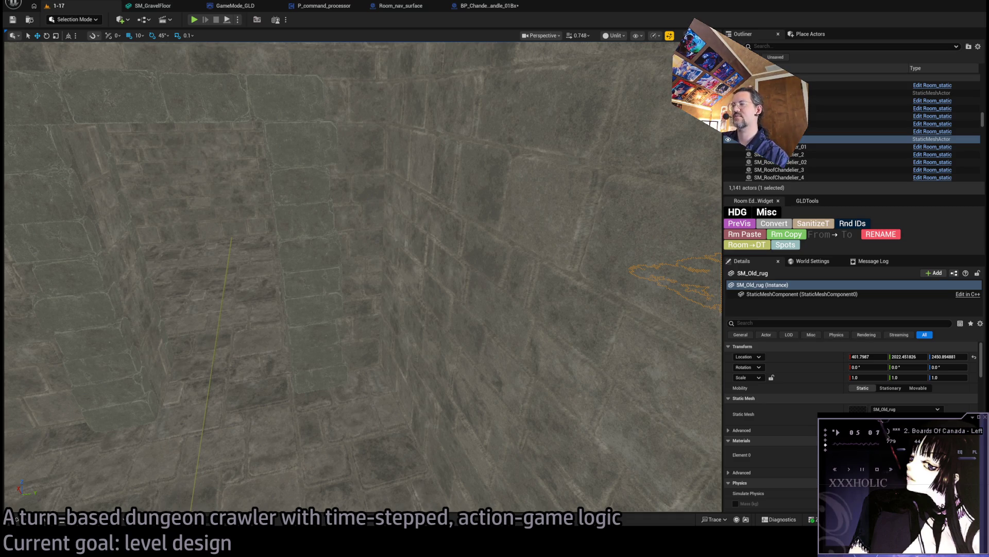
# - Delete the extra dungeon floor nav surface near the rug
pyautogui.press('f')
pyautogui.moveTo(451, 352); pyautogui.dragTo(437, 214)
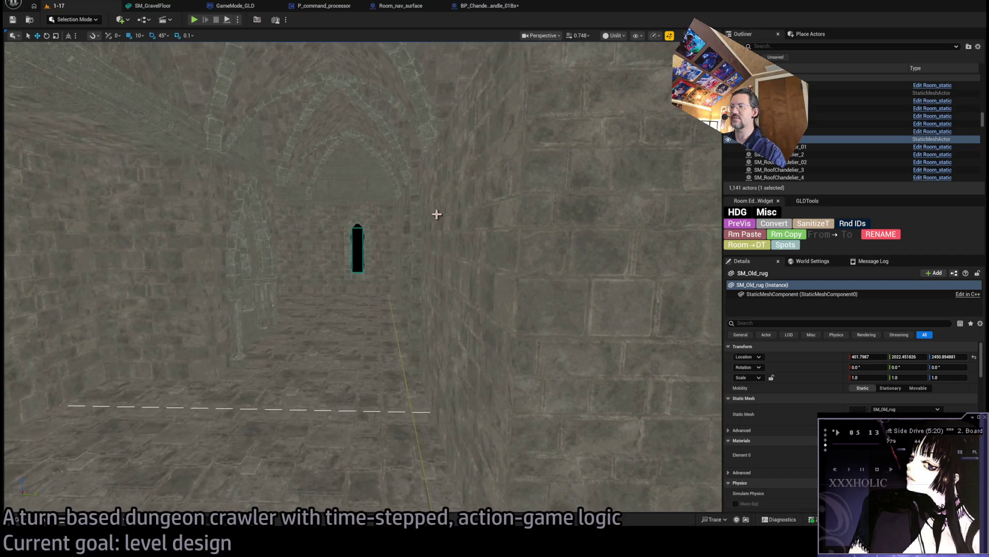
pyautogui.click(406, 382)
pyautogui.press('f')
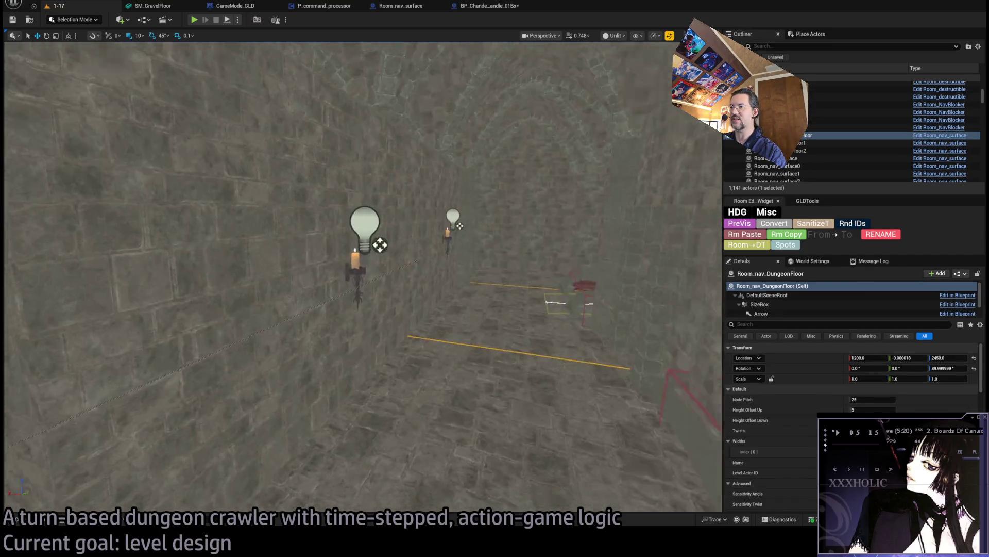
pyautogui.moveTo(407, 381); pyautogui.dragTo(396, 384)
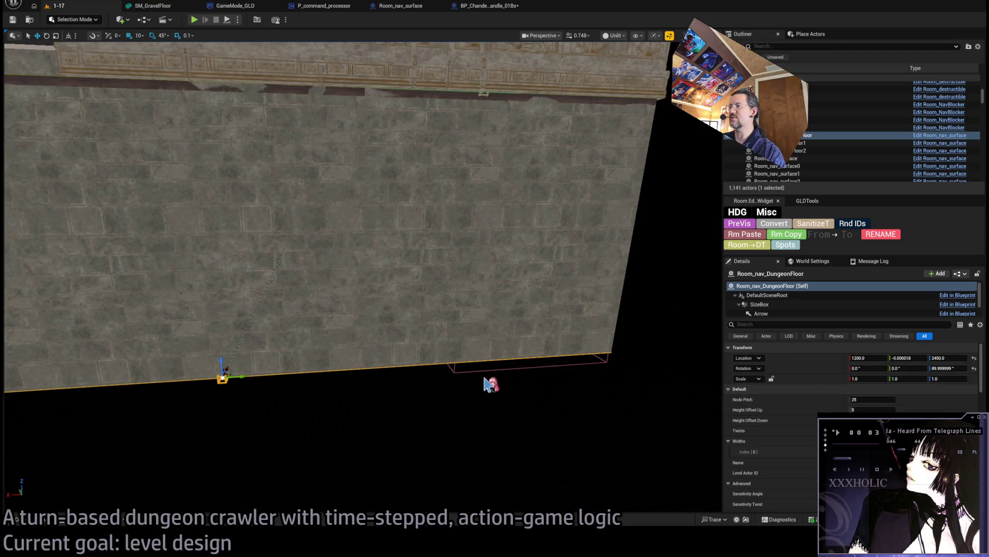
pyautogui.press('Delete')
# - Delete the Room_nav_surface13 floor outline
pyautogui.moveTo(212, 386); pyautogui.dragTo(212, 386)
pyautogui.moveTo(591, 360); pyautogui.dragTo(591, 361)
pyautogui.click(485, 339)
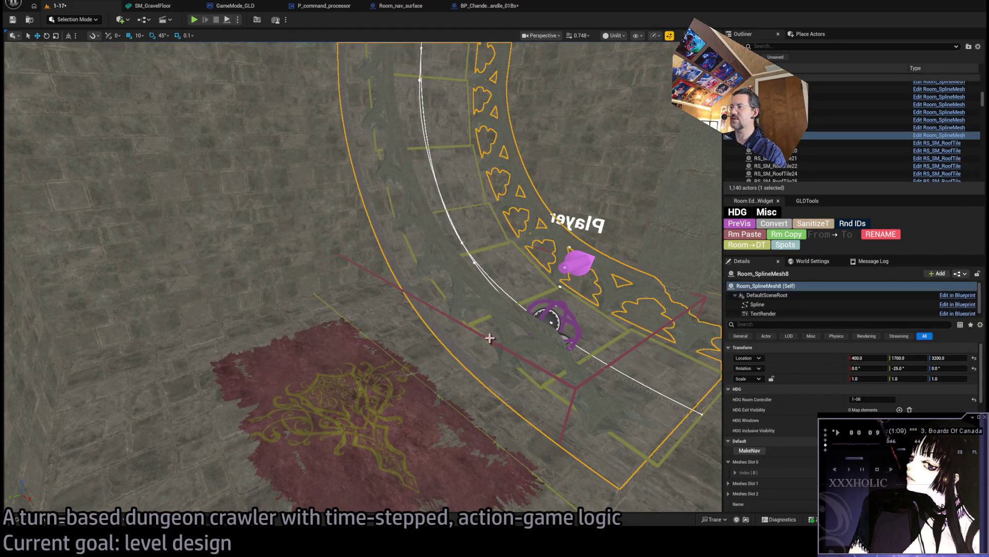
pyautogui.press('Delete')
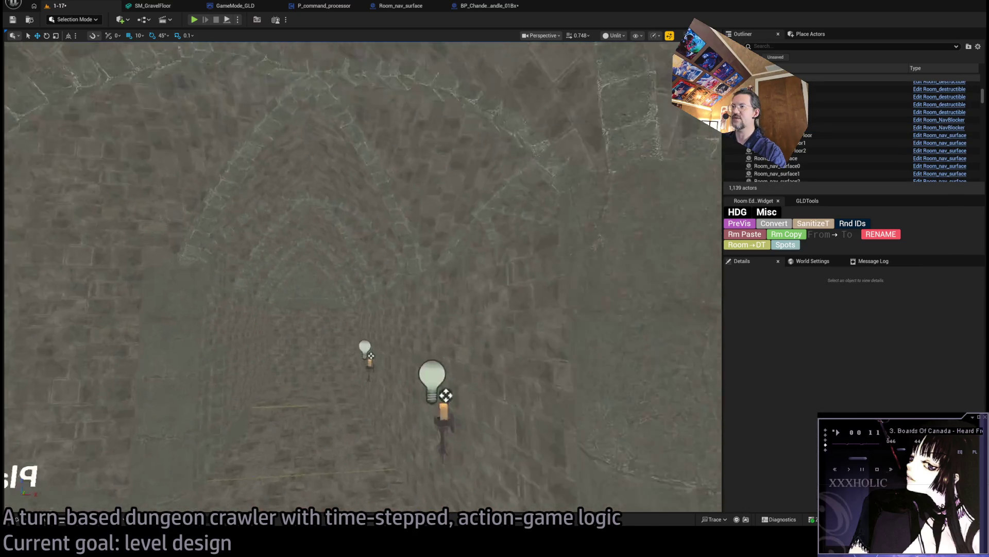
# - Select Room_nav_DungeonFloor and drag it beside the window wall to roughly X 700
pyautogui.moveTo(474, 384); pyautogui.dragTo(474, 384)
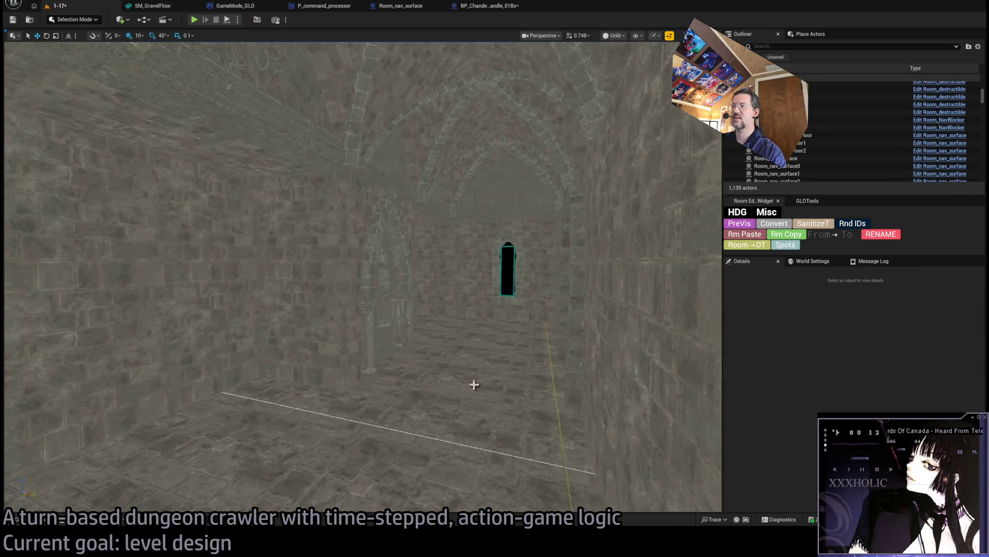
pyautogui.click(555, 389)
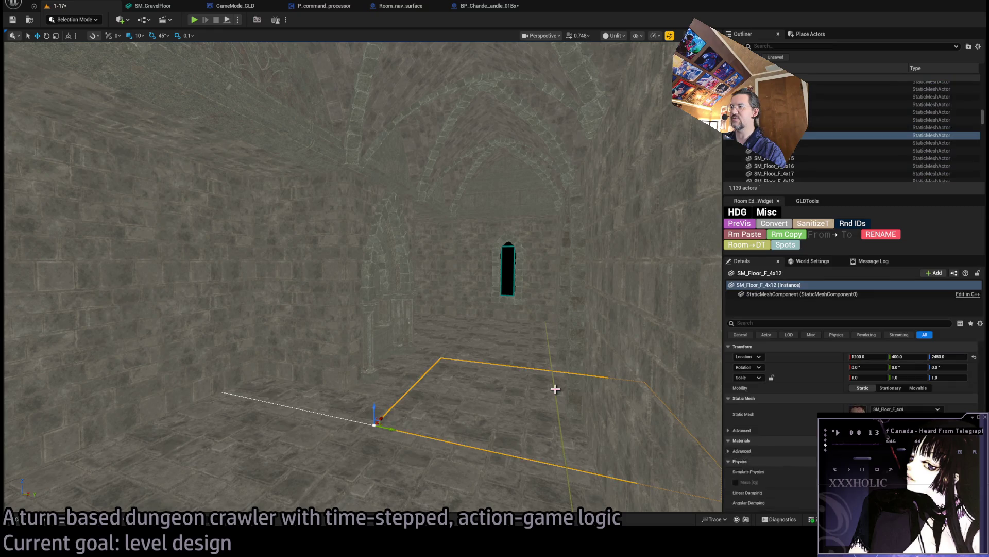
pyautogui.click(556, 431)
pyautogui.press('f')
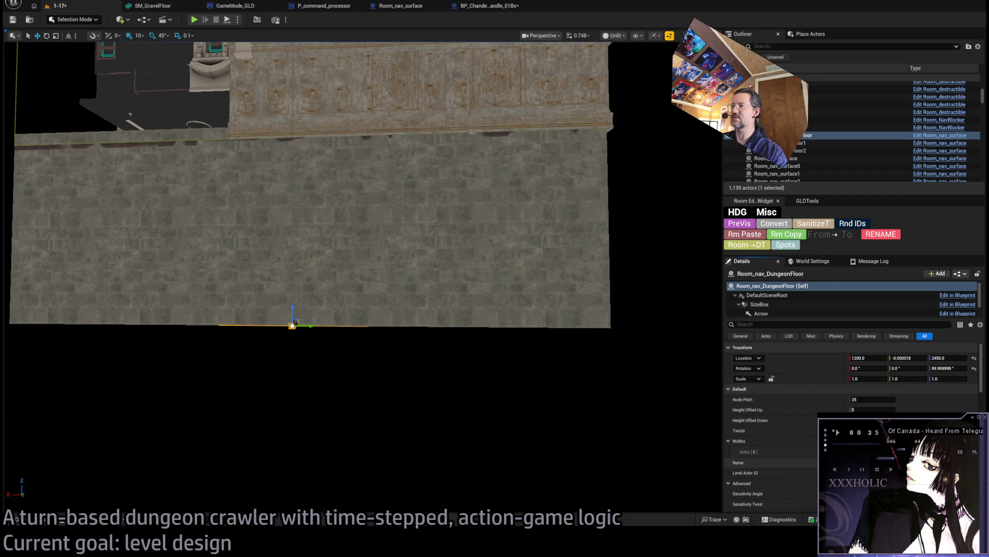
pyautogui.moveTo(397, 349)
pyautogui.mouseDown()
pyautogui.moveTo(358, 256)
pyautogui.moveTo(378, 367)
pyautogui.moveTo(337, 364)
pyautogui.moveTo(531, 367)
pyautogui.mouseUp()
pyautogui.press('f')
pyautogui.moveTo(361, 258)
pyautogui.mouseDown()
pyautogui.moveTo(77, 112)
pyautogui.moveTo(578, 343)
pyautogui.moveTo(533, 446)
pyautogui.mouseUp()
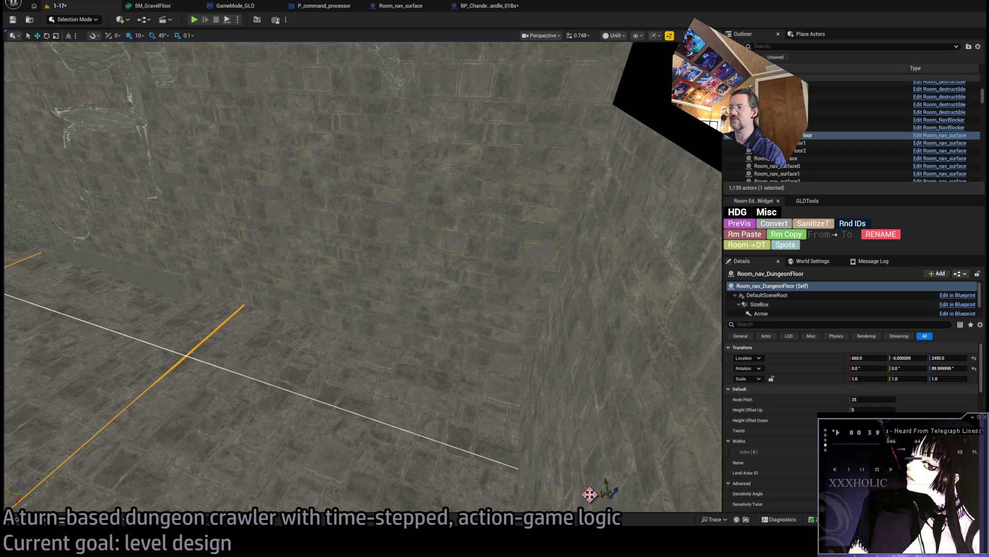
pyautogui.moveTo(590, 494)
pyautogui.mouseDown()
pyautogui.moveTo(500, 475)
pyautogui.moveTo(484, 402)
pyautogui.moveTo(487, 415)
pyautogui.moveTo(463, 433)
pyautogui.moveTo(483, 457)
pyautogui.moveTo(475, 472)
pyautogui.mouseUp()
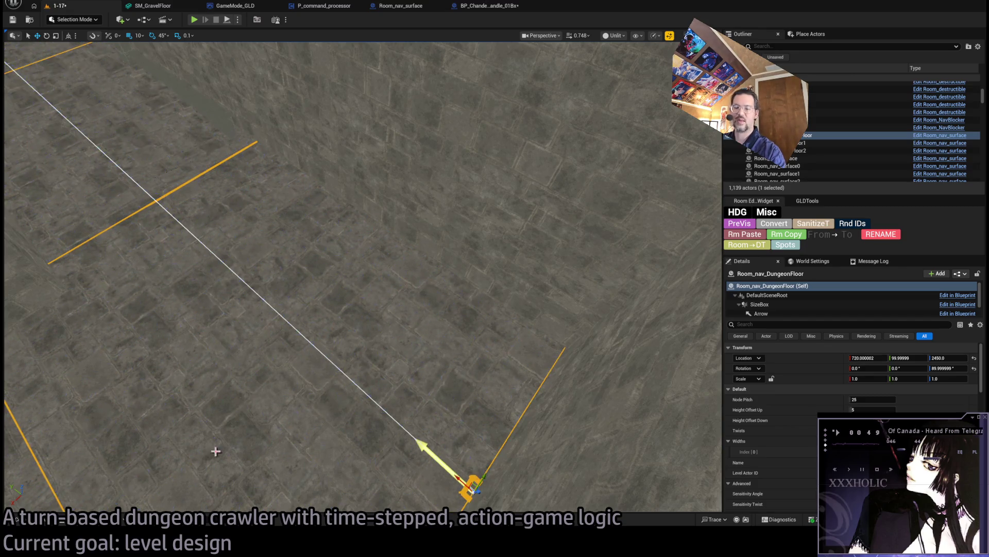
pyautogui.moveTo(205, 422); pyautogui.dragTo(216, 392)
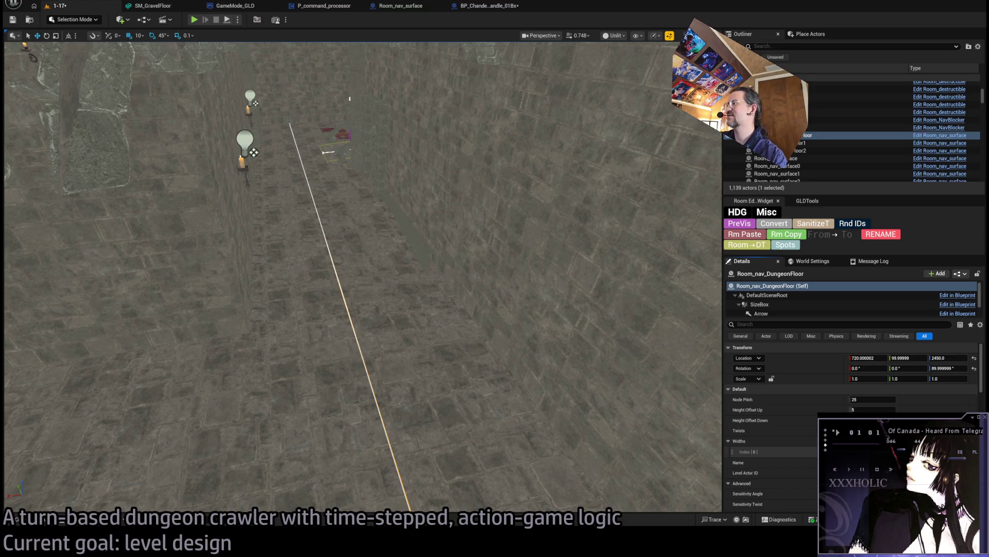
pyautogui.press('f')
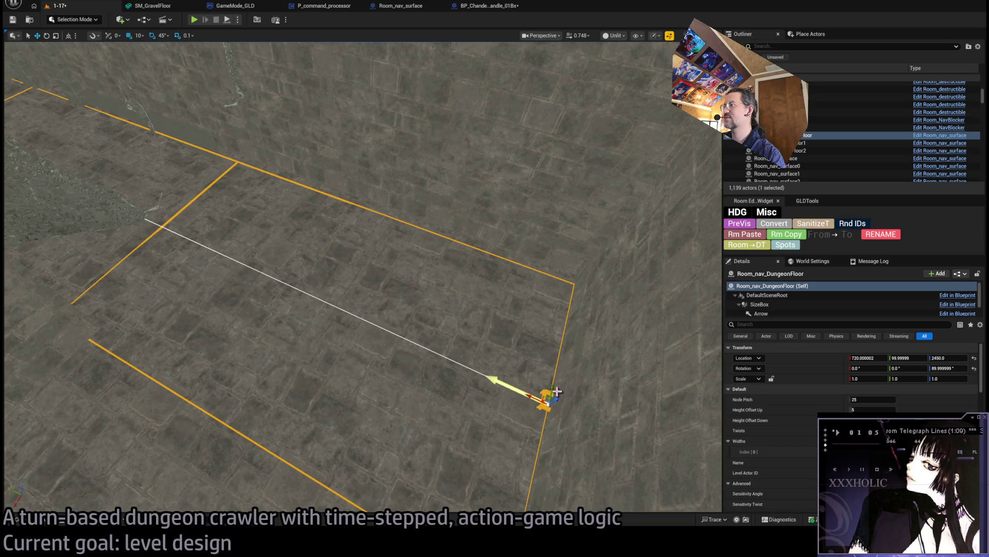
pyautogui.moveTo(552, 389); pyautogui.dragTo(554, 381)
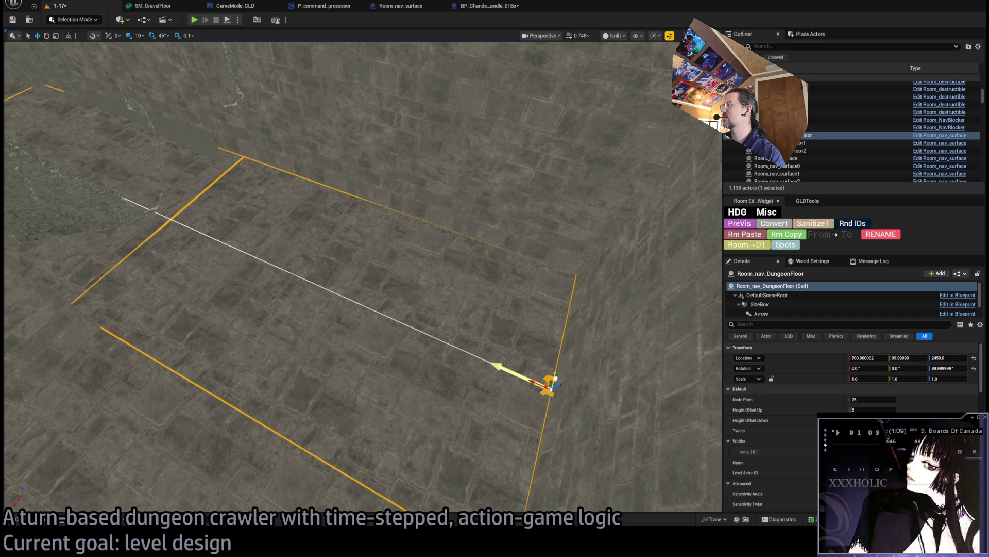
# - Set Room_nav_DungeonFloor's location to 700, 100, 2450 and its Z rotation to 90°
pyautogui.click(869, 358)
pyautogui.write('0')
pyautogui.press('Tab')
pyautogui.write('100')
pyautogui.press('Tab')
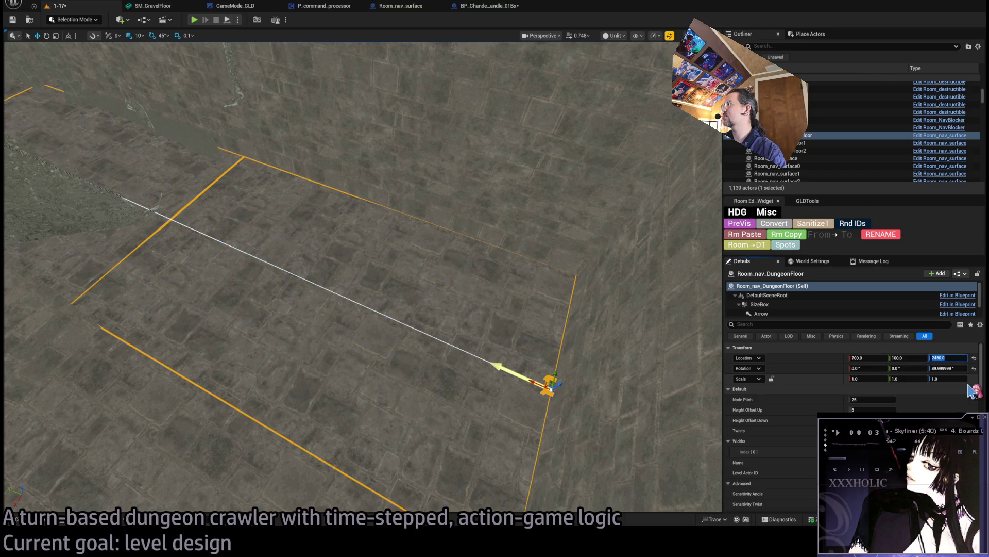
pyautogui.click(948, 368)
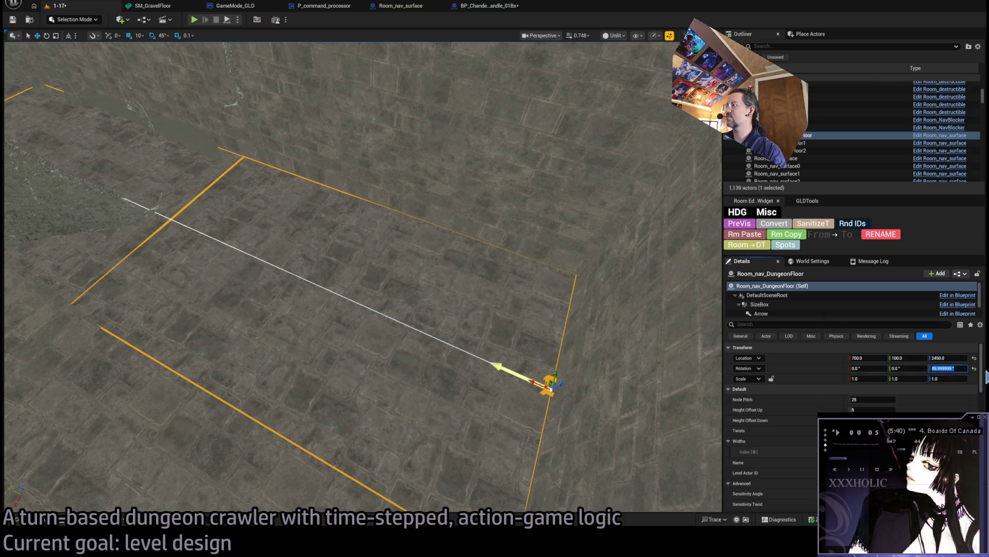
pyautogui.press('Return')
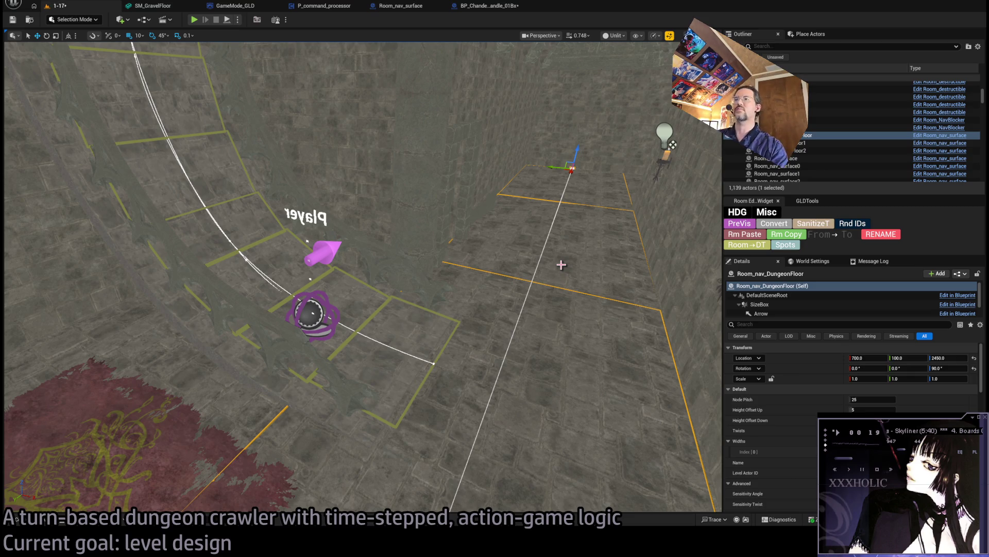
# - Look down the stone corridor and select Room_nav_DungeonFloor1
pyautogui.moveTo(561, 265); pyautogui.dragTo(526, 242)
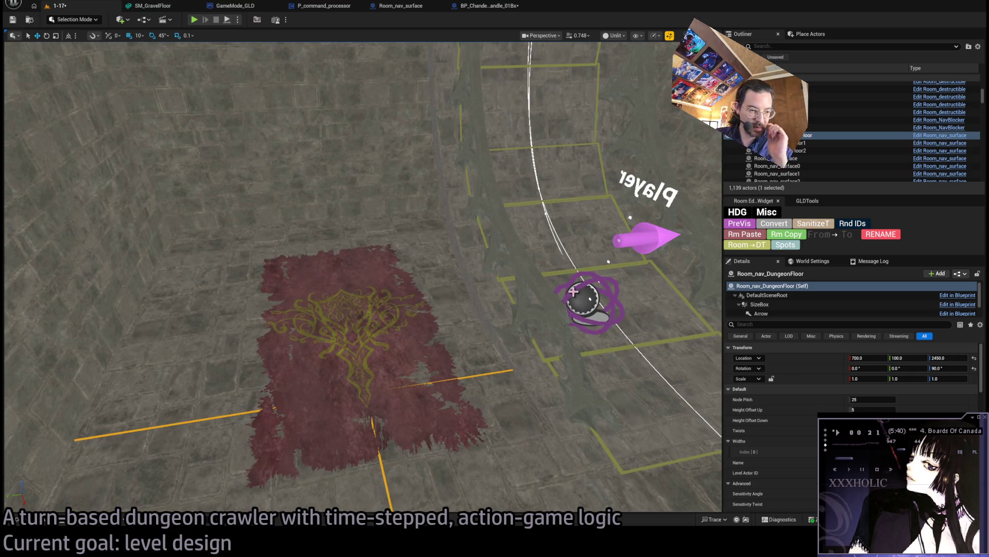
pyautogui.moveTo(573, 291)
pyautogui.mouseDown()
pyautogui.moveTo(540, 253)
pyautogui.moveTo(495, 276)
pyautogui.mouseUp()
pyautogui.click(808, 136)
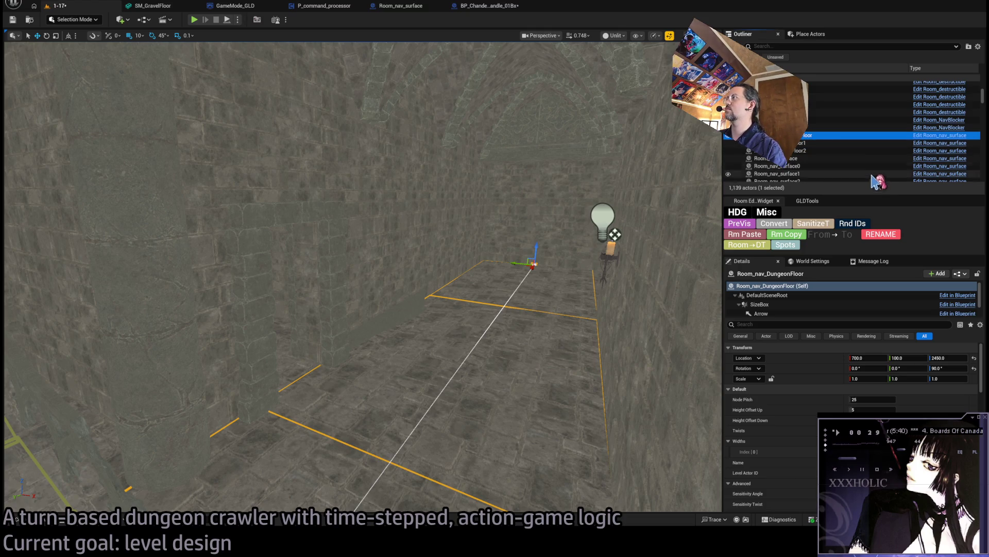
pyautogui.click(540, 273)
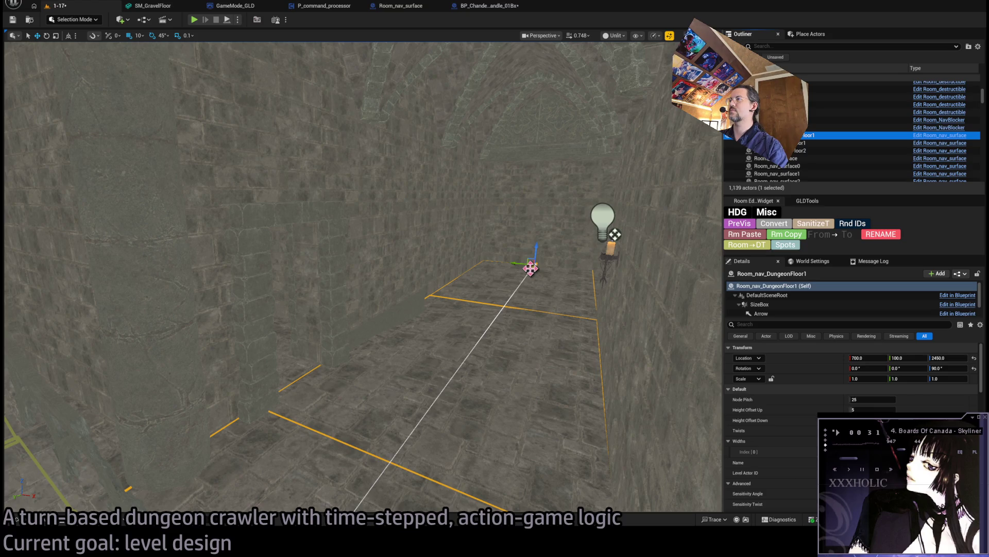
# - Duplicate the nav floor, shift the copy toward Y 1100, and extend its spline with a point
pyautogui.moveTo(531, 267)
pyautogui.mouseDown()
pyautogui.moveTo(419, 409)
pyautogui.moveTo(464, 356)
pyautogui.moveTo(436, 327)
pyautogui.moveTo(273, 309)
pyautogui.moveTo(288, 315)
pyautogui.mouseUp()
pyautogui.press('f')
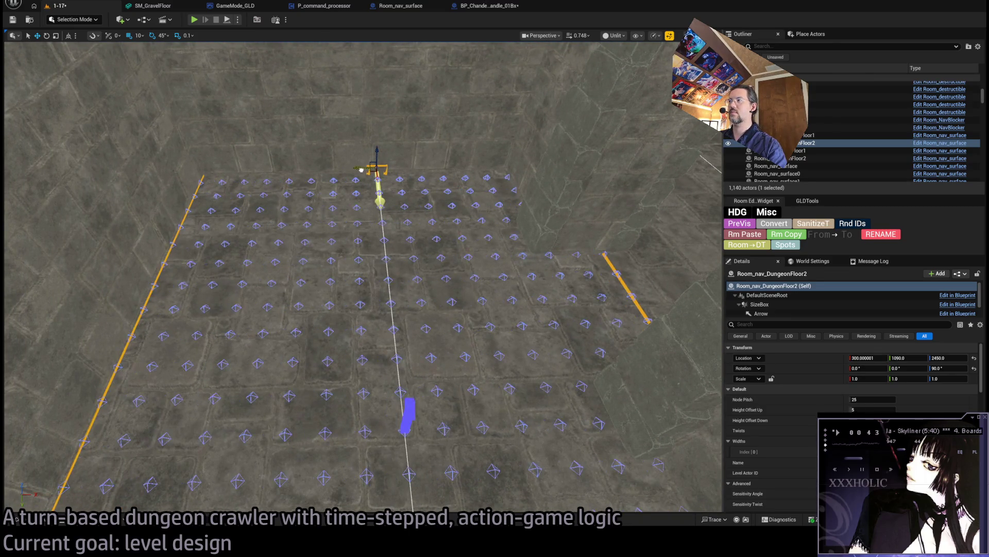
pyautogui.moveTo(380, 194); pyautogui.dragTo(379, 201)
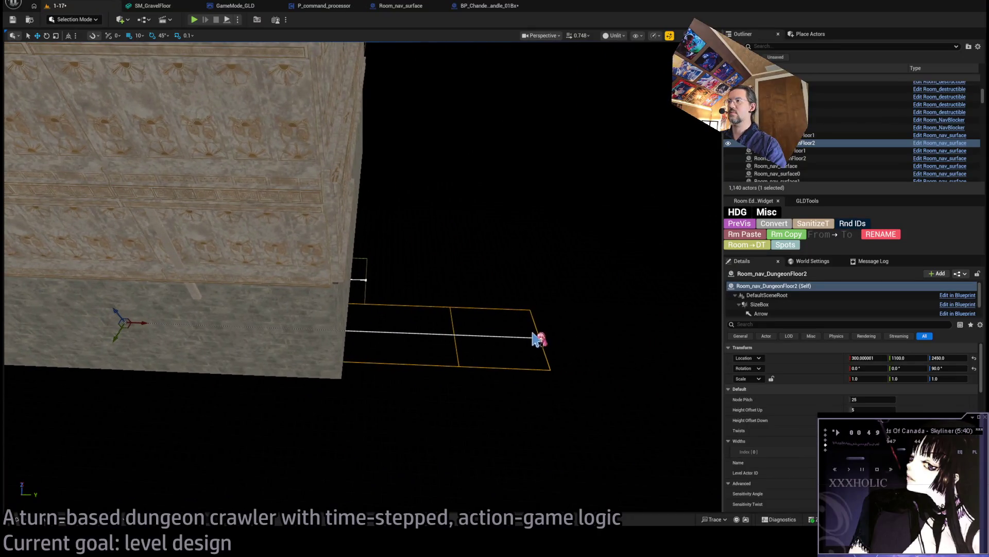
pyautogui.click(539, 338)
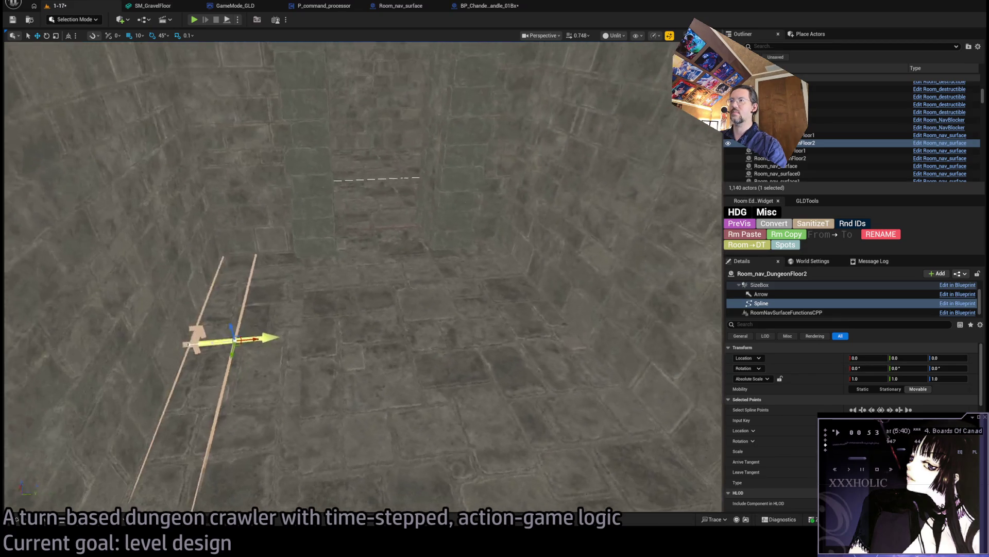
pyautogui.moveTo(215, 334); pyautogui.dragTo(508, 313)
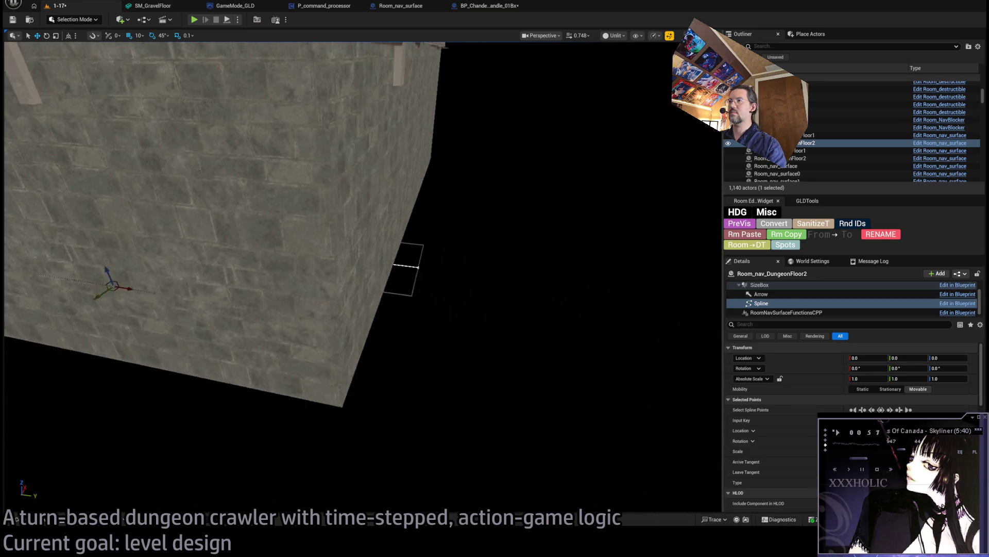
# - Alt-drag a copy of the whole DungeonFloor1 room along X to about 1490 and select it
pyautogui.click(404, 266)
pyautogui.press('f')
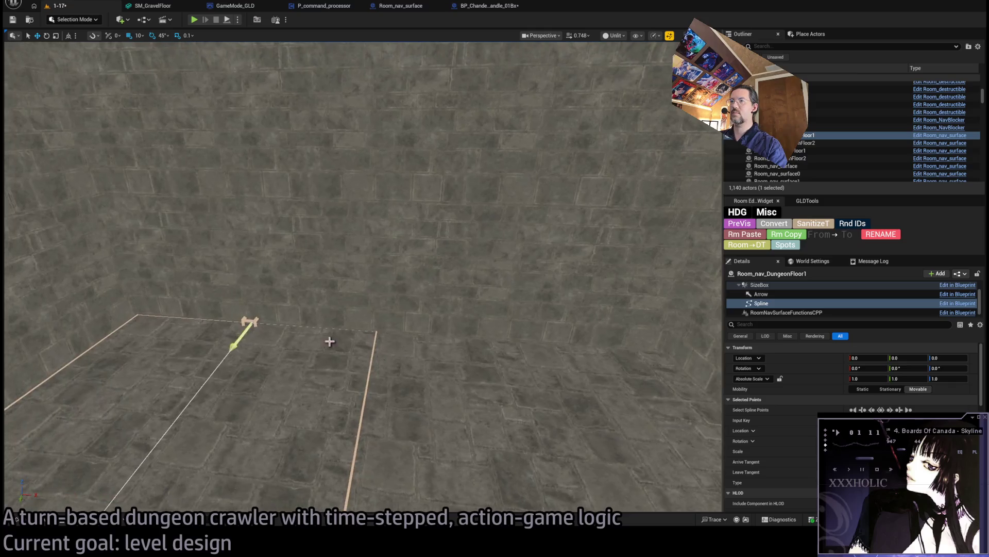
pyautogui.click(251, 320)
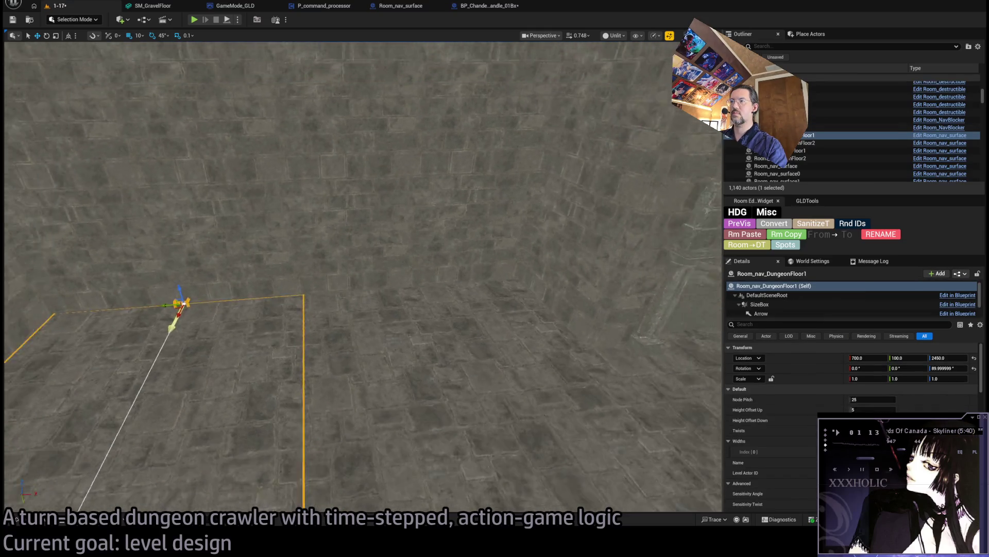
pyautogui.moveTo(326, 266); pyautogui.dragTo(556, 268)
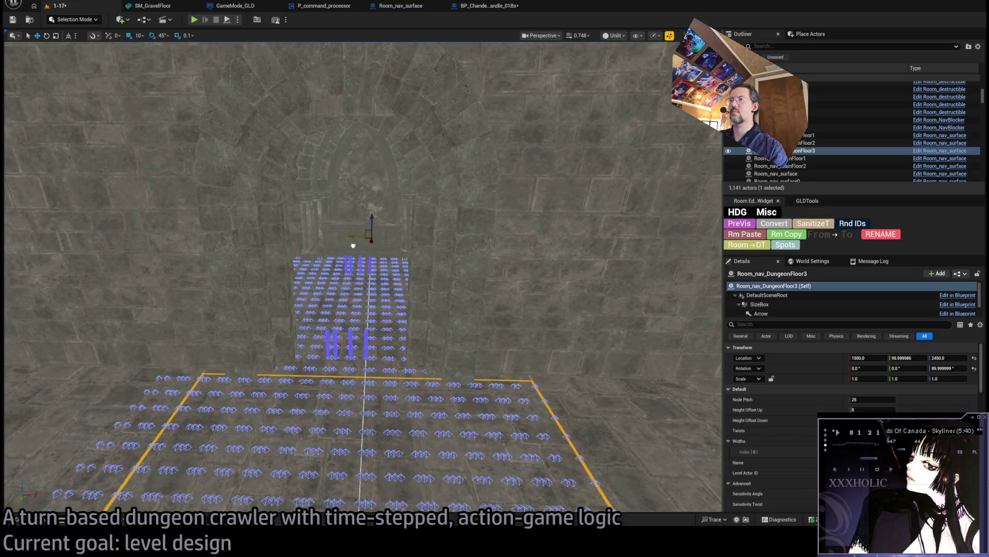
pyautogui.moveTo(365, 312); pyautogui.dragTo(365, 312)
pyautogui.moveTo(395, 68); pyautogui.dragTo(395, 68)
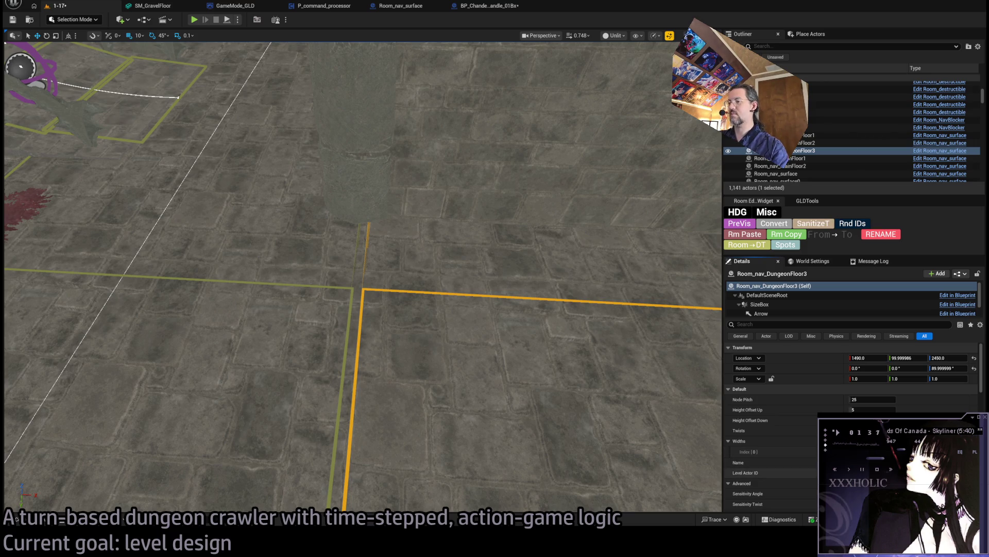
pyautogui.moveTo(396, 67); pyautogui.dragTo(395, 68)
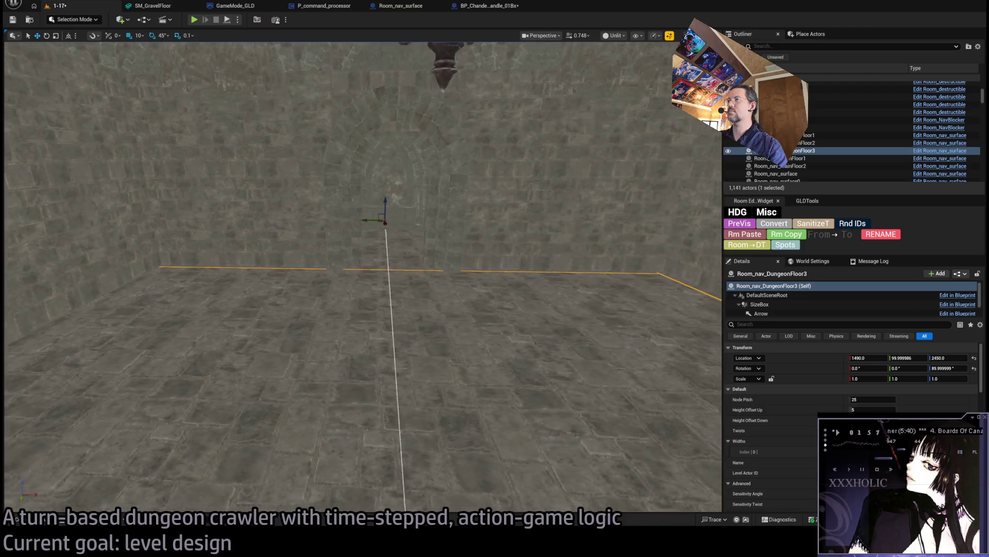
pyautogui.click(807, 153)
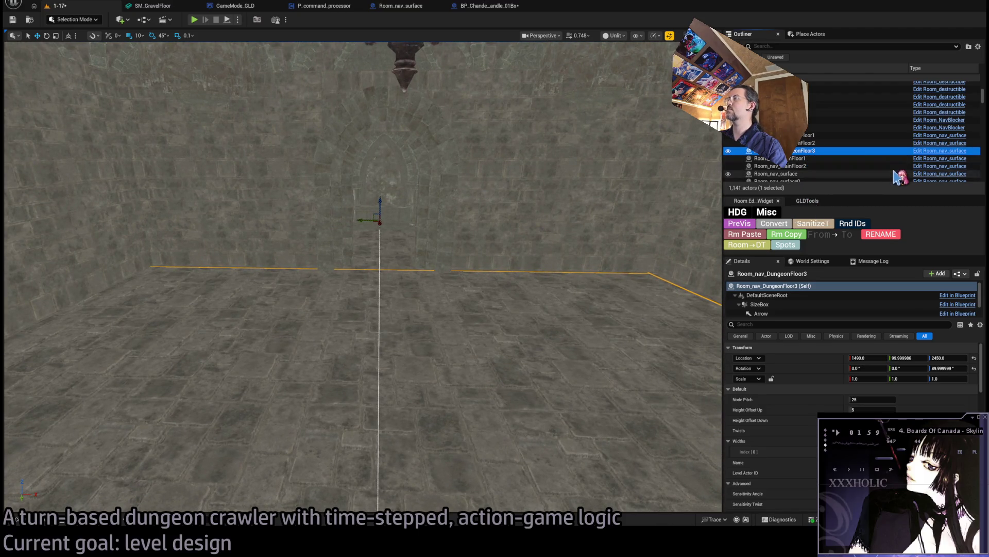
# - Rename the room copy to Room_nav_DungeonFloor-Central
pyautogui.press('F2')
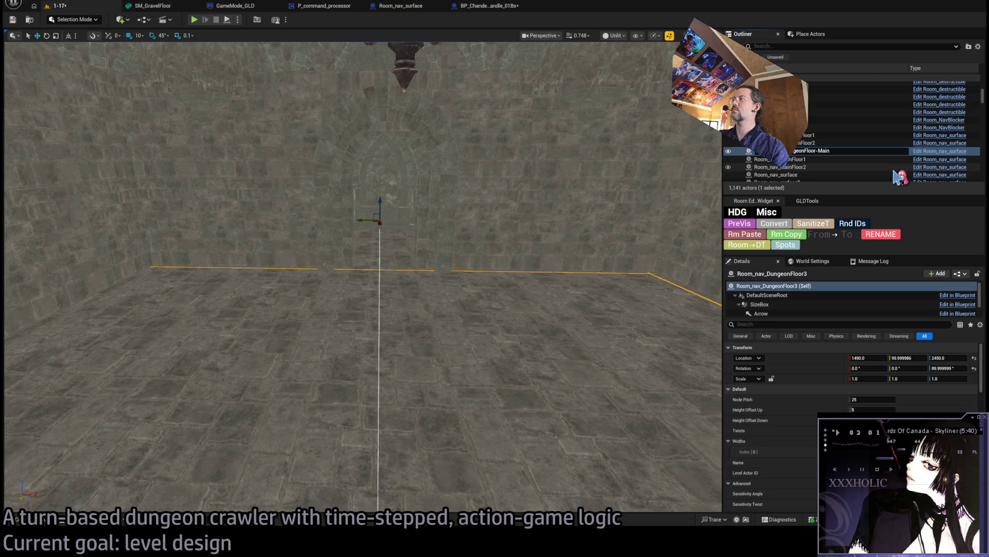
pyautogui.press('BackSpace')
pyautogui.press('BackSpace')
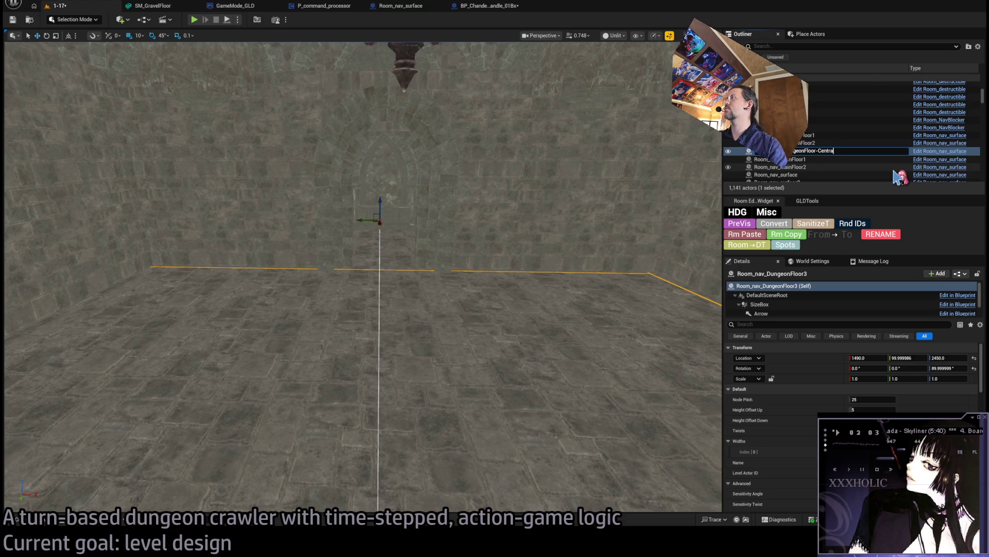
pyautogui.write('l')
pyautogui.press('Return')
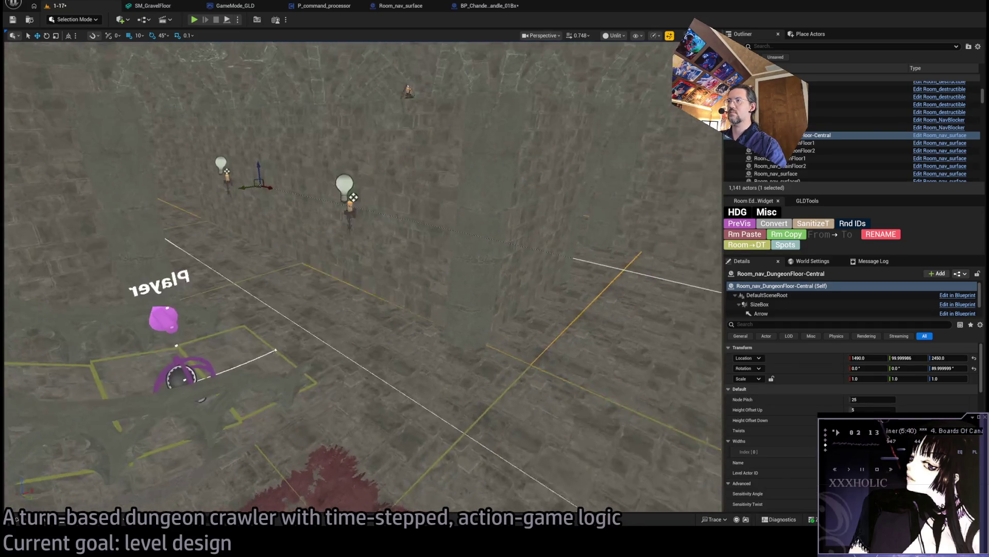
# - Reselect the DungeonFloor1 room surface and duplicate it
pyautogui.click(592, 246)
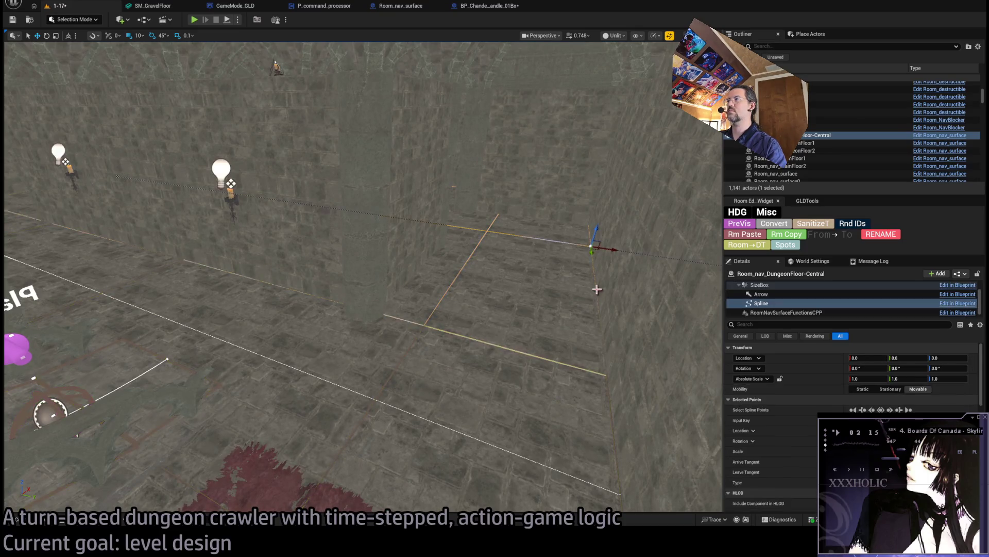
pyautogui.click(454, 227)
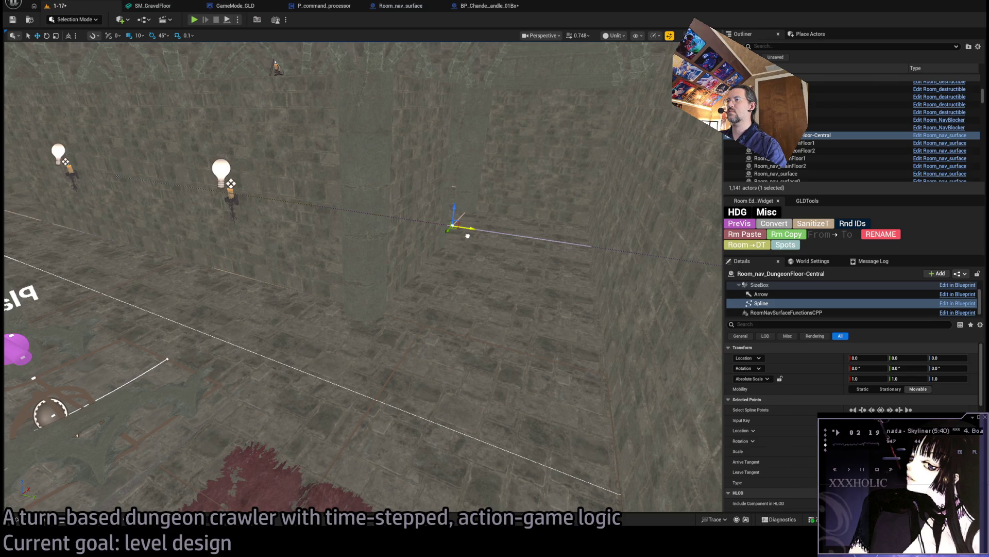
pyautogui.press('a')
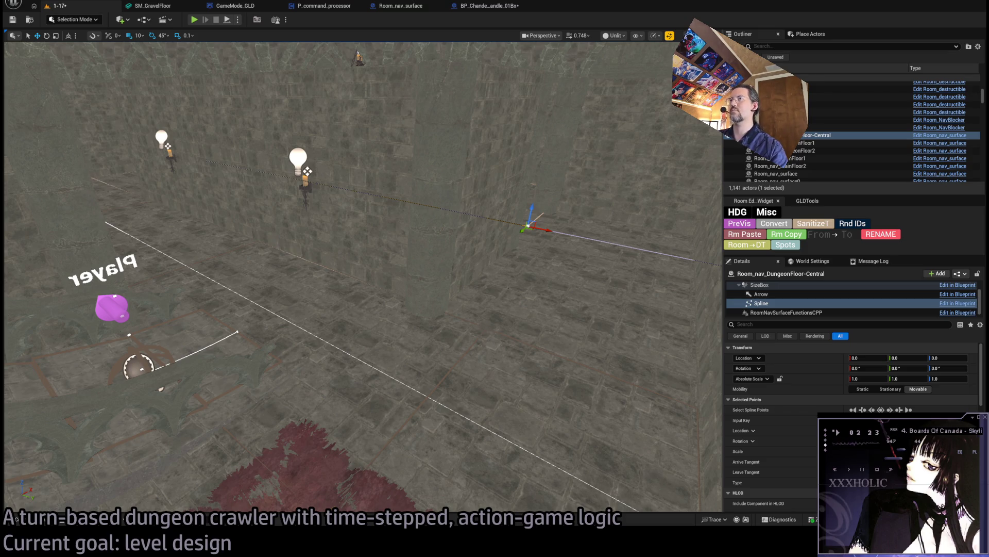
pyautogui.click(490, 332)
pyautogui.press('f')
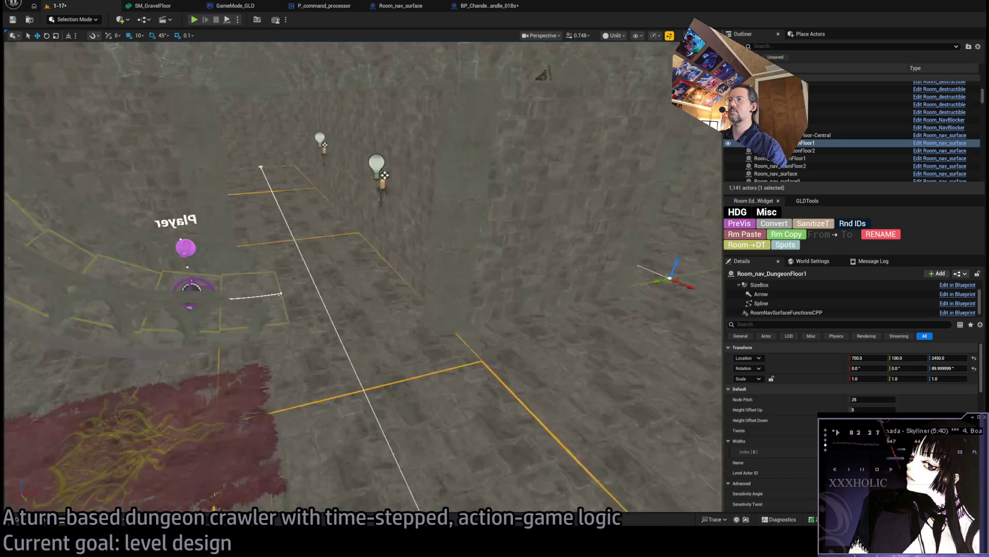
pyautogui.click(376, 216)
pyautogui.click(320, 230)
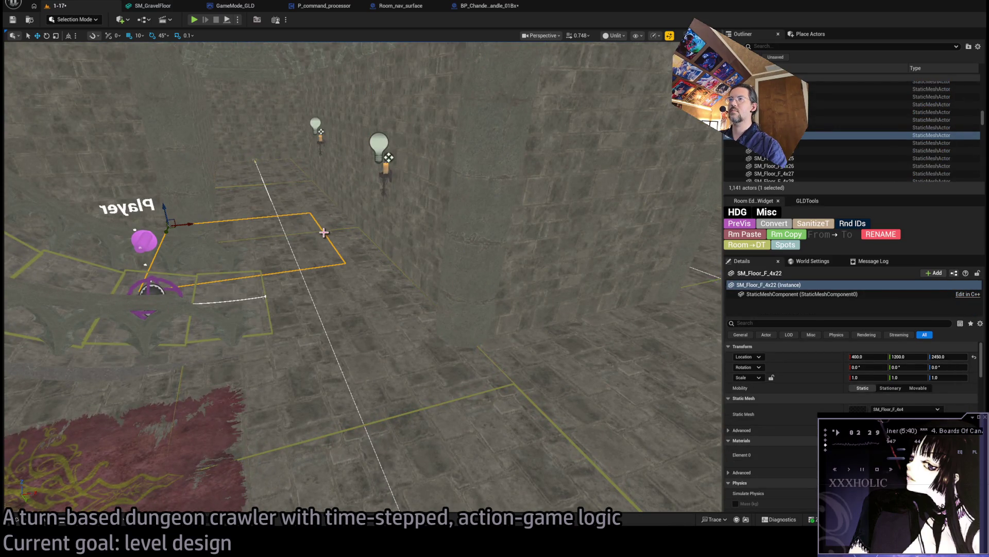
pyautogui.click(314, 233)
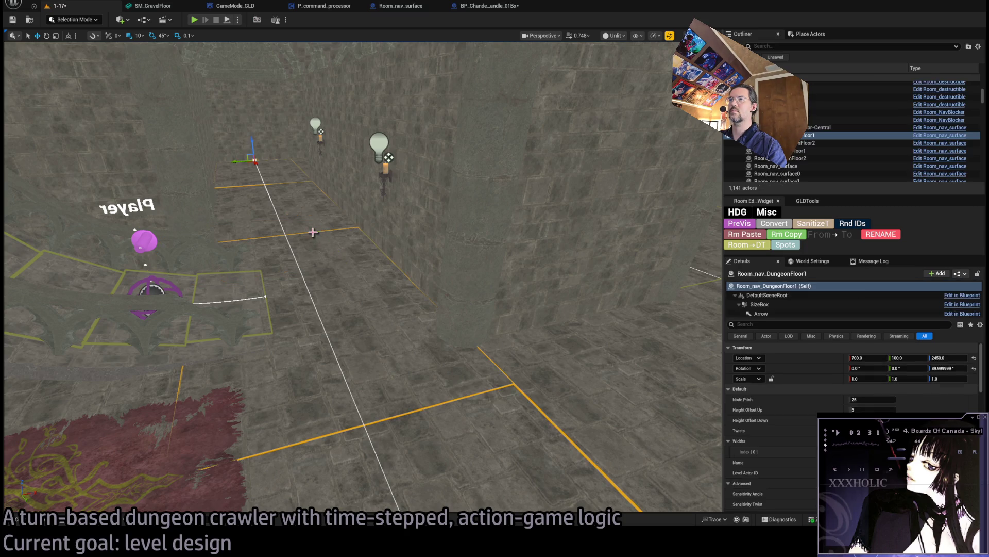
pyautogui.hotkey('ctrl', 'v')
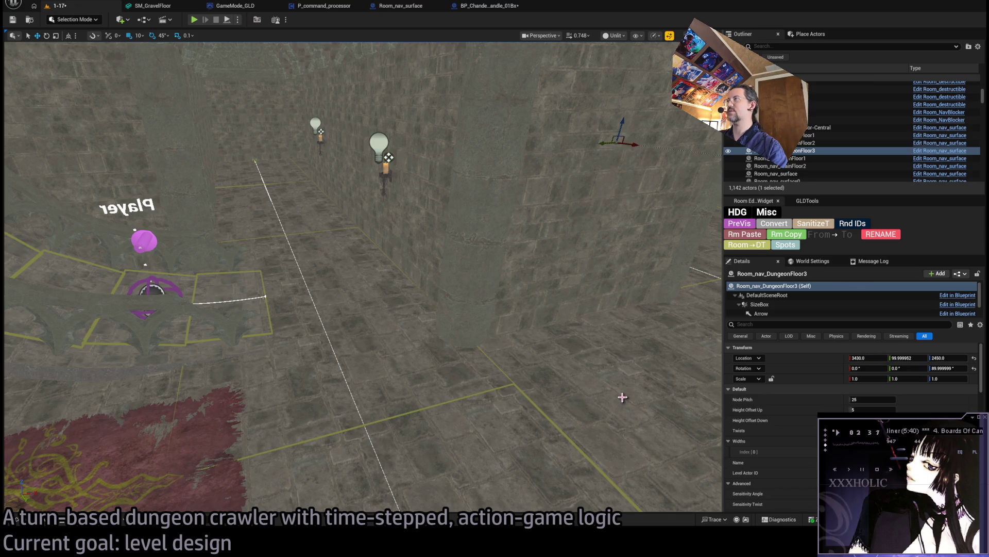
# - Delete the stray copy, Alt-drag a new DungeonFloor1 copy by the wall, and shorten its spline
pyautogui.press('Delete')
pyautogui.click(256, 158)
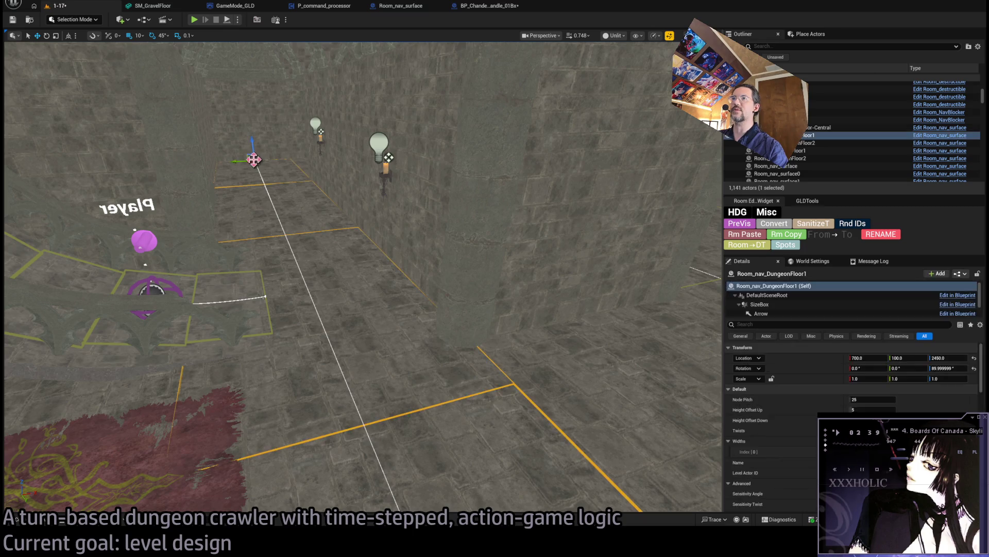
pyautogui.keyDown('alt'); pyautogui.moveTo(257, 164); pyautogui.dragTo(337, 359); pyautogui.keyUp('alt')
pyautogui.moveTo(249, 355)
pyautogui.mouseDown()
pyautogui.moveTo(538, 262)
pyautogui.moveTo(518, 292)
pyautogui.mouseUp()
pyautogui.press('f')
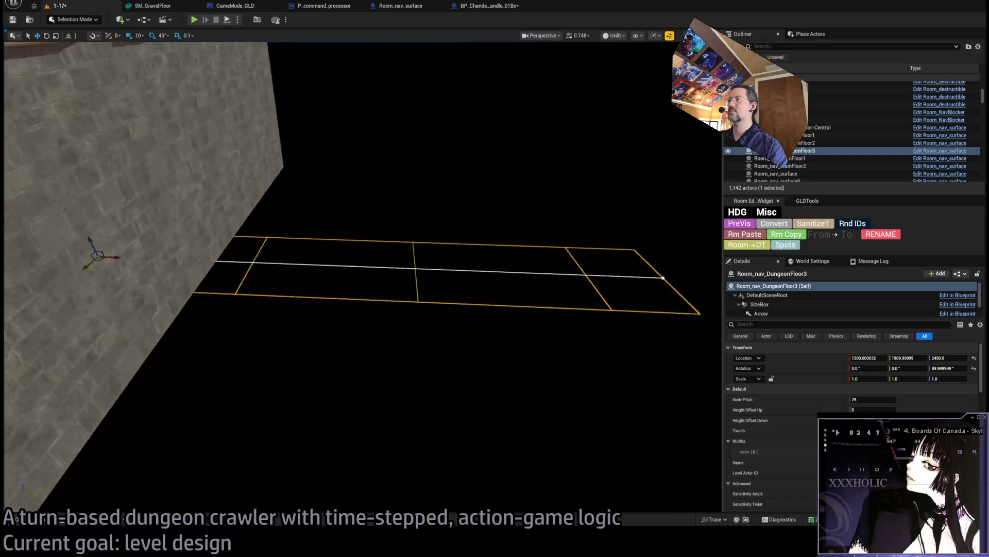
pyautogui.click(547, 258)
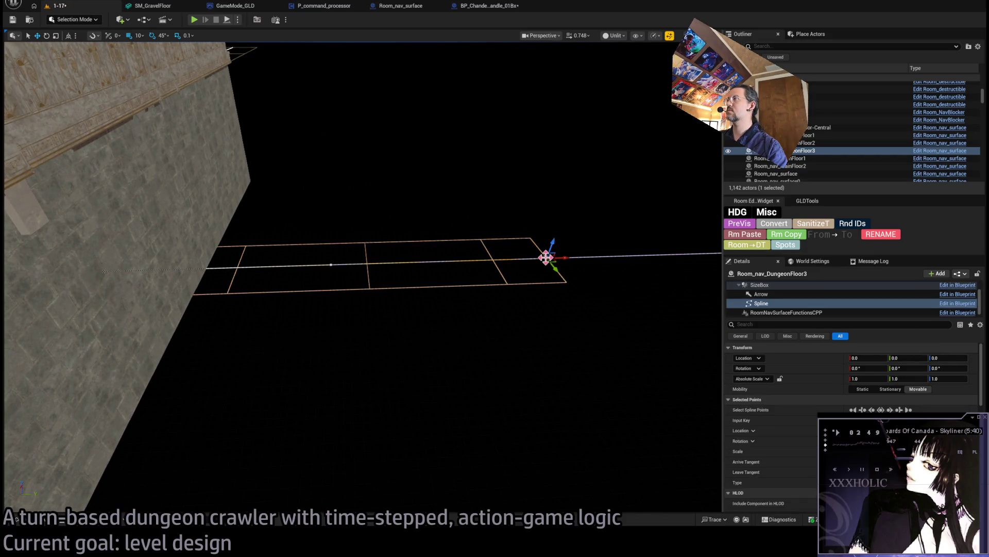
pyautogui.moveTo(547, 258); pyautogui.dragTo(216, 268)
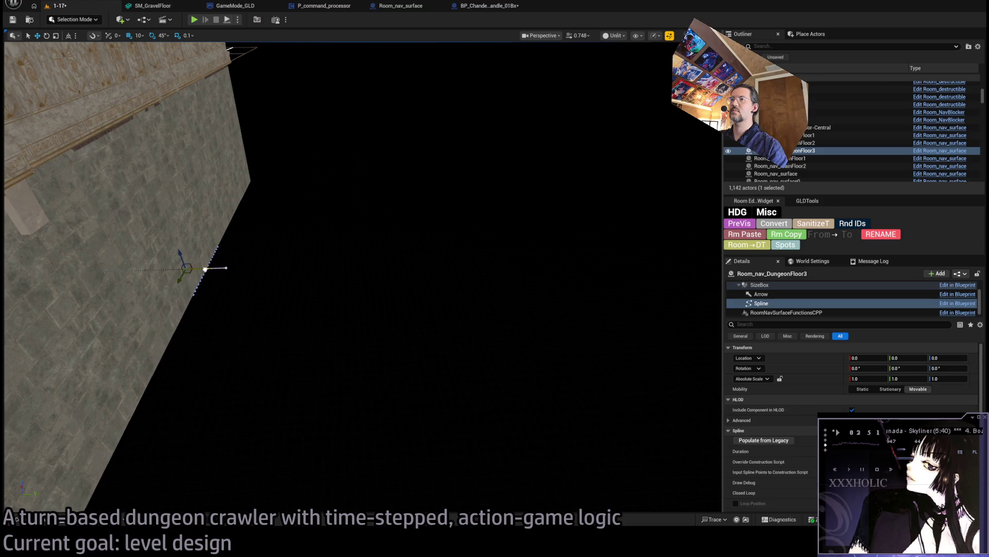
pyautogui.press('f')
pyautogui.moveTo(287, 294)
pyautogui.mouseDown()
pyautogui.moveTo(278, 309)
pyautogui.moveTo(268, 288)
pyautogui.moveTo(288, 278)
pyautogui.moveTo(299, 288)
pyautogui.moveTo(286, 304)
pyautogui.mouseUp()
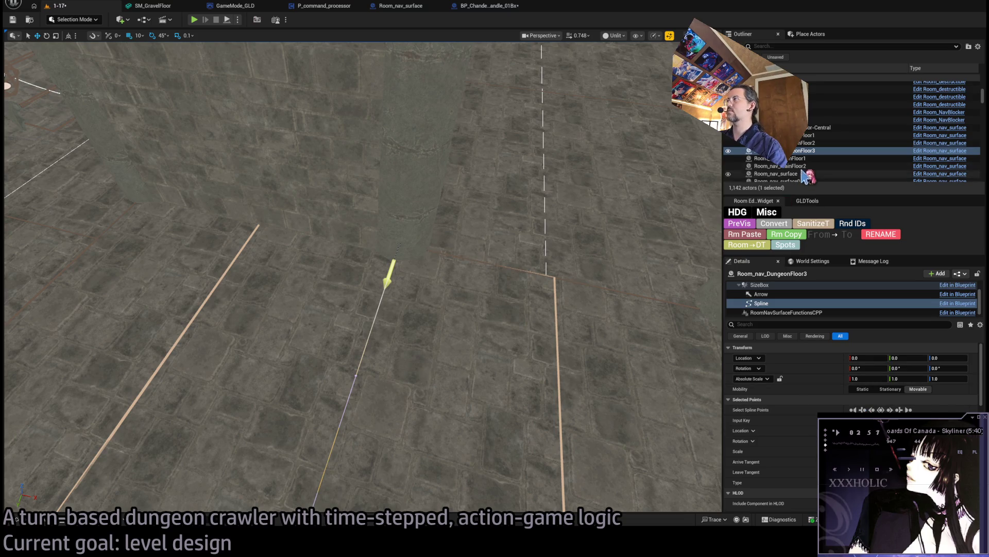
# - Check DungeonFloor2 and DungeonFloor3 in the actor list and fly back to the window wall
pyautogui.click(810, 144)
pyautogui.click(810, 151)
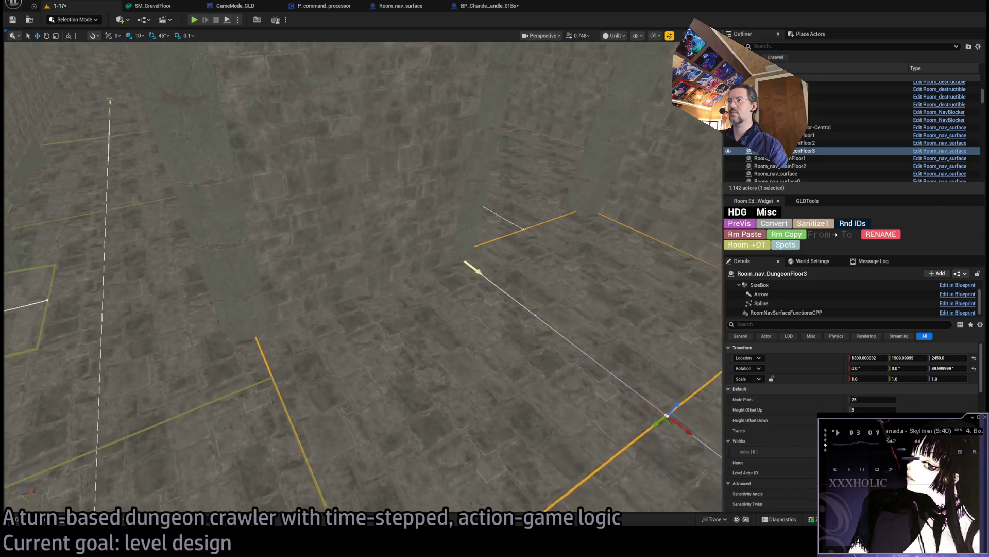
pyautogui.press('s')
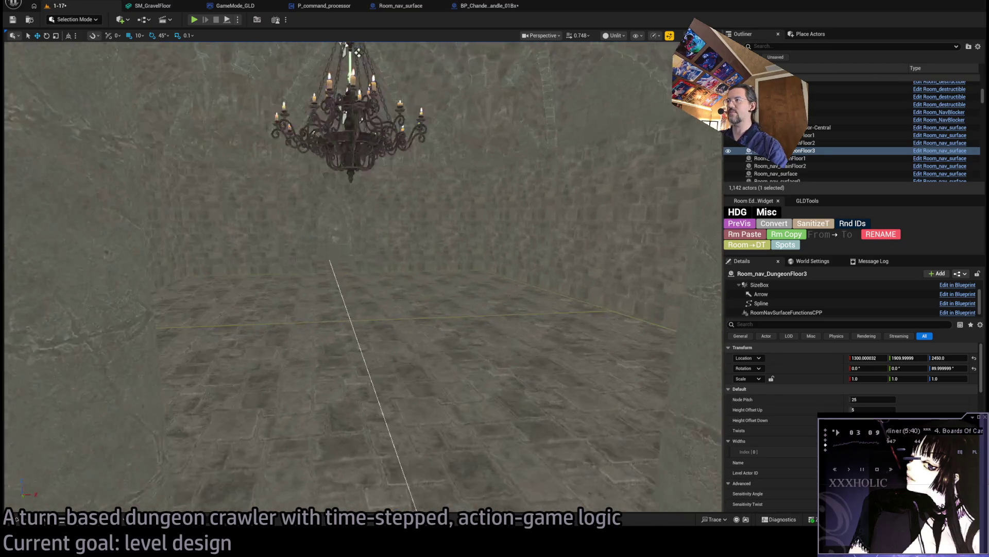
pyautogui.press('s')
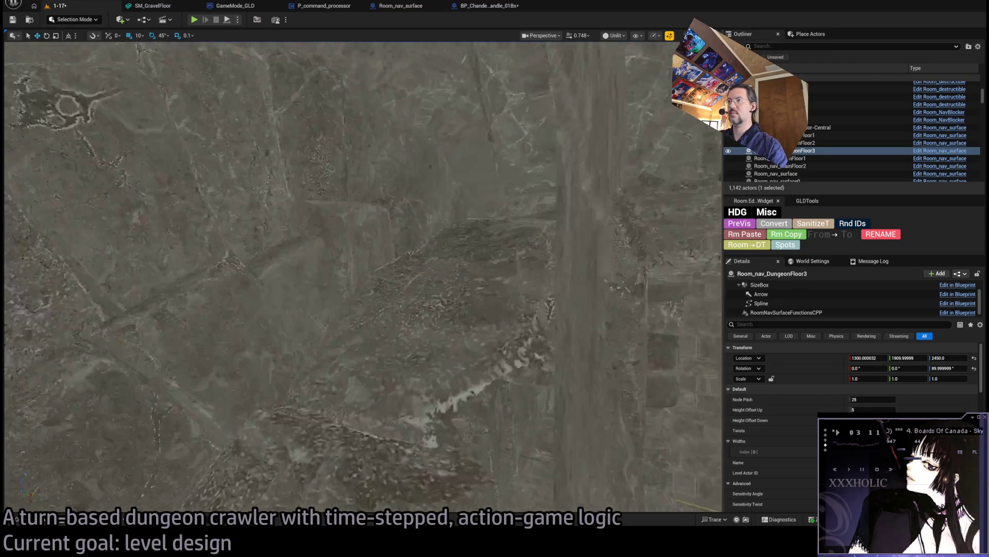
pyautogui.press('s')
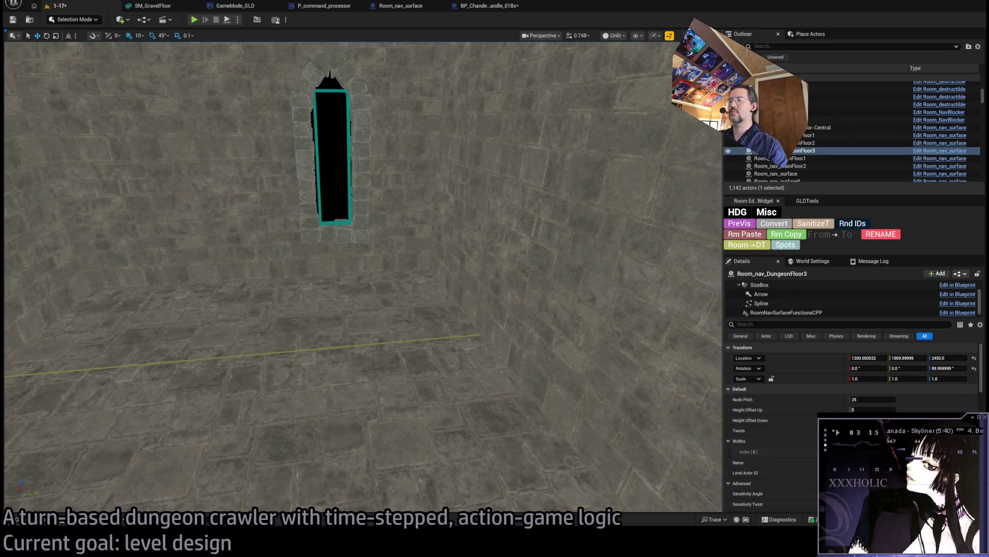
pyautogui.press('w')
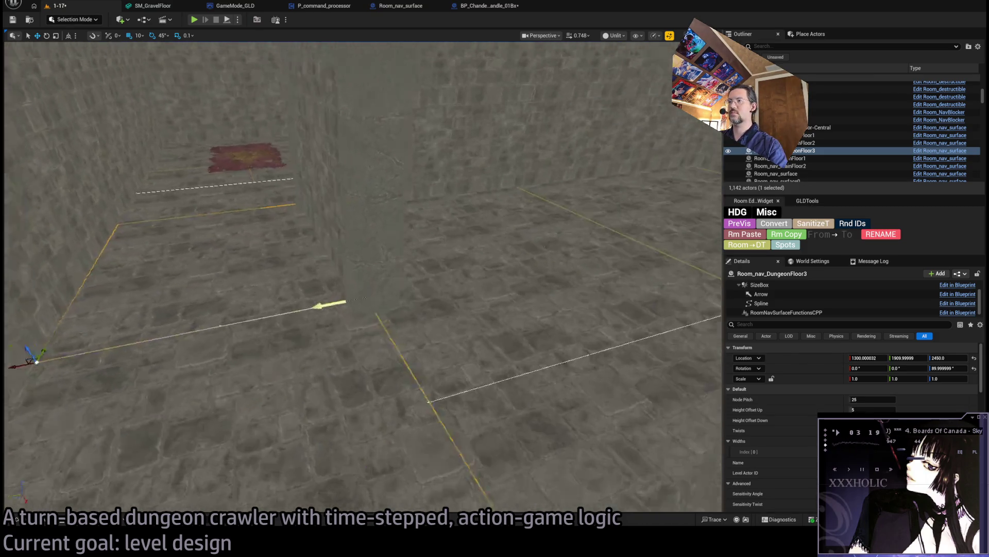
# - Duplicate DungeonFloor3 as DungeonFloor4 and set its Z rotation to 0
pyautogui.click(805, 151)
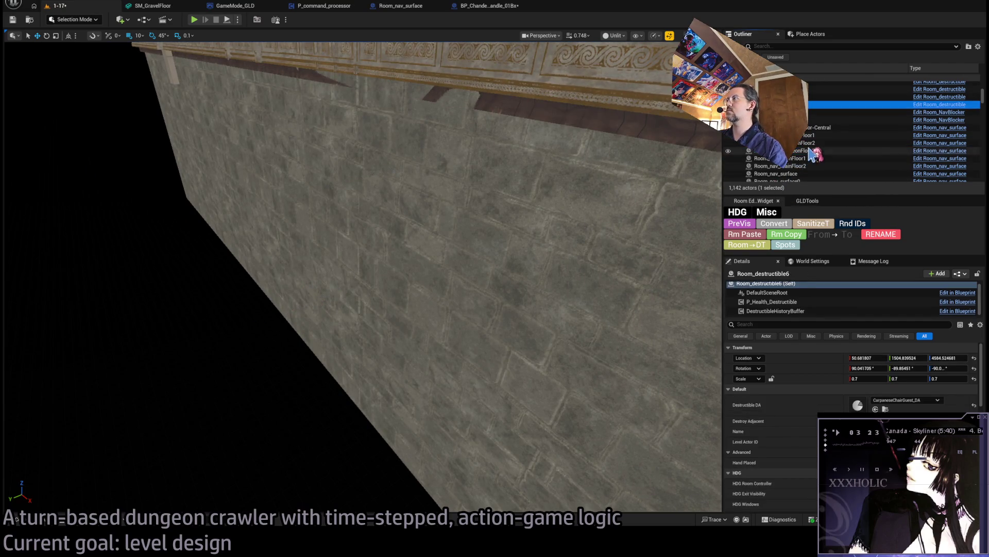
pyautogui.hotkey('ctrl', 'd')
pyautogui.click(943, 367)
pyautogui.write('0')
pyautogui.press('Return')
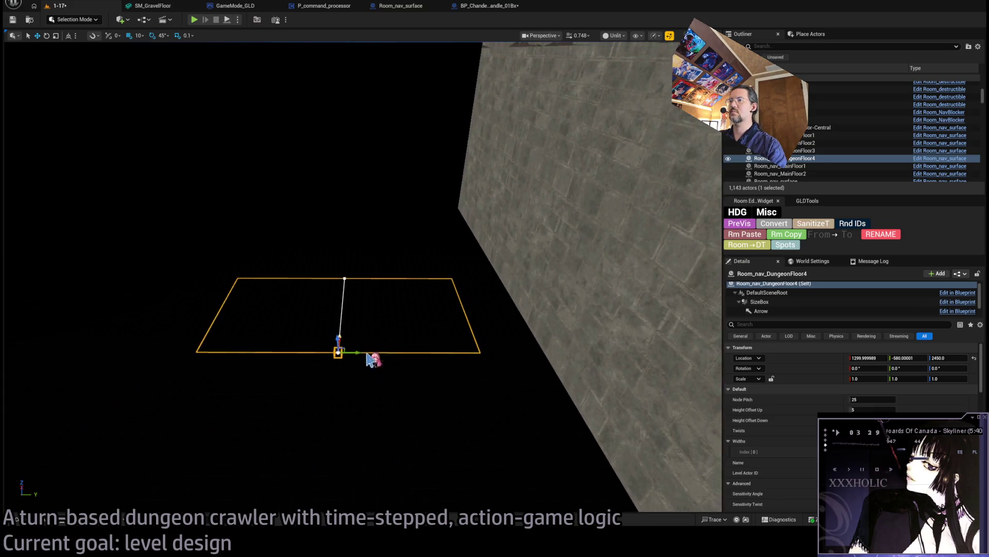
pyautogui.moveTo(345, 349); pyautogui.dragTo(590, 270)
pyautogui.press('f')
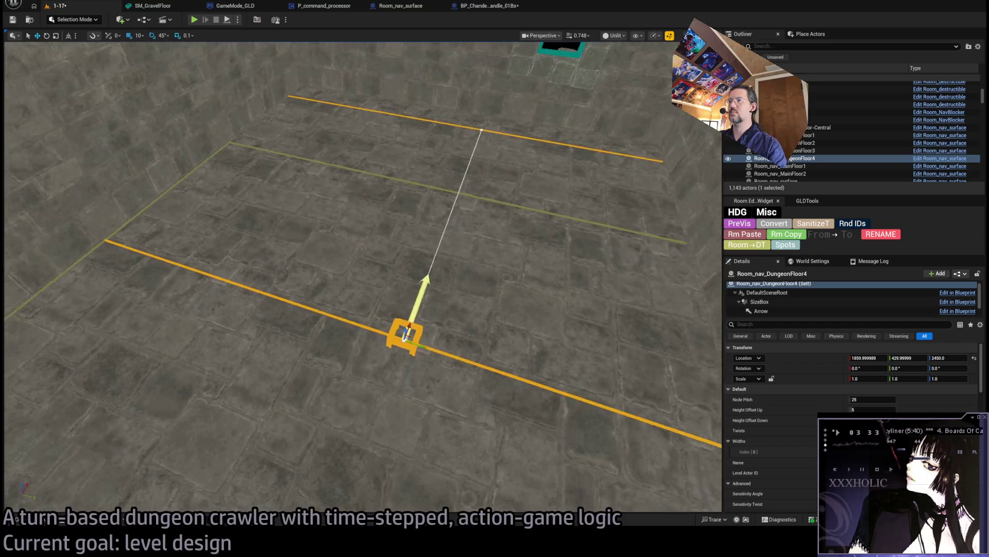
pyautogui.scroll(-5, 464, 207)
pyautogui.moveTo(481, 201)
pyautogui.mouseDown()
pyautogui.moveTo(431, 201)
pyautogui.moveTo(443, 202)
pyautogui.mouseUp()
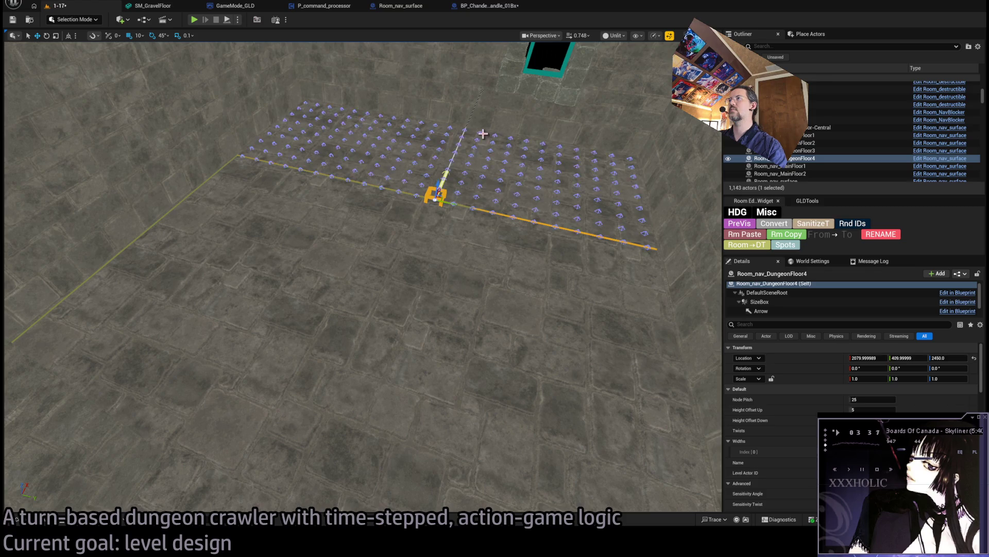
pyautogui.press('f')
pyautogui.click(404, 265)
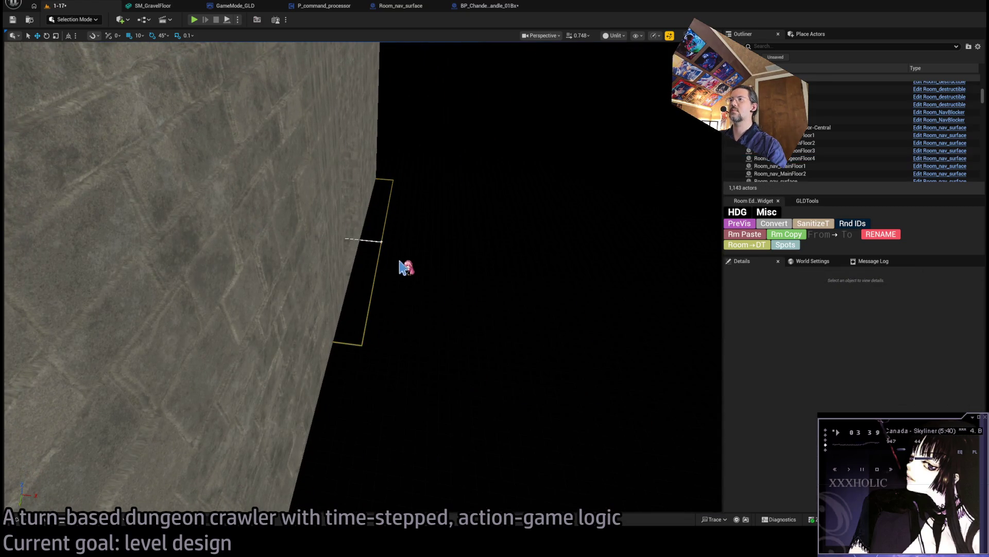
pyautogui.click(381, 241)
pyautogui.click(381, 241)
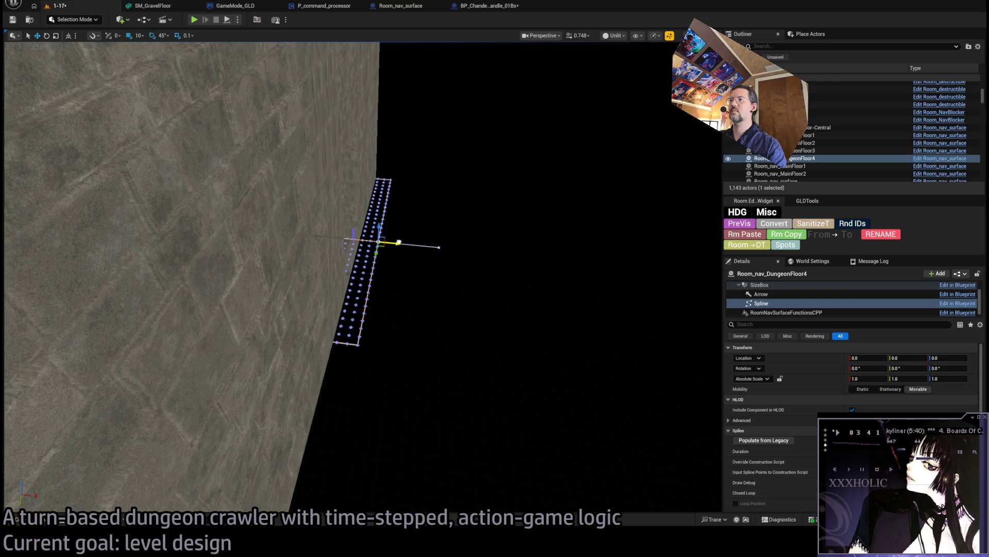
pyautogui.press('f')
pyautogui.scroll(-5, 361, 277)
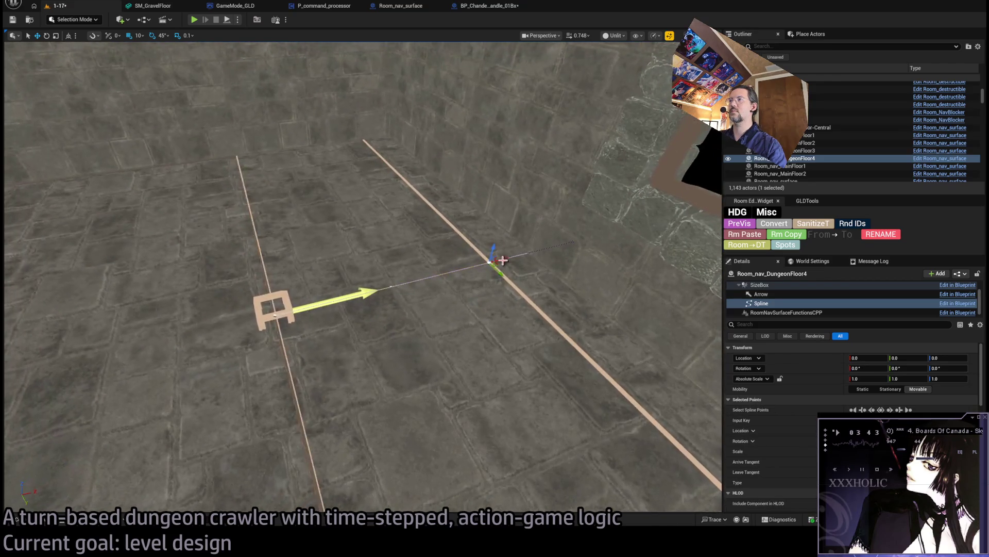
pyautogui.moveTo(545, 252); pyautogui.dragTo(417, 299)
pyautogui.click(420, 317)
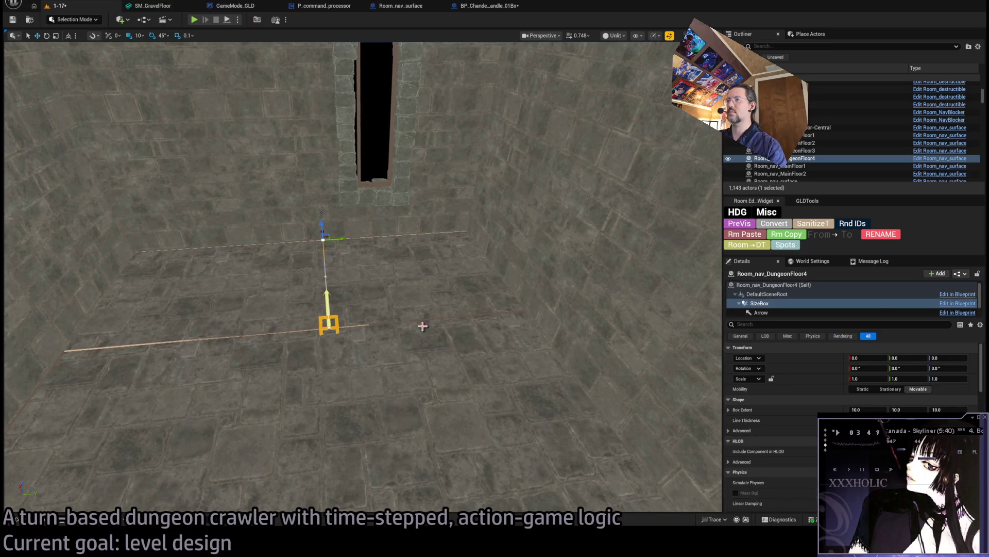
pyautogui.scroll(-6, 773, 392)
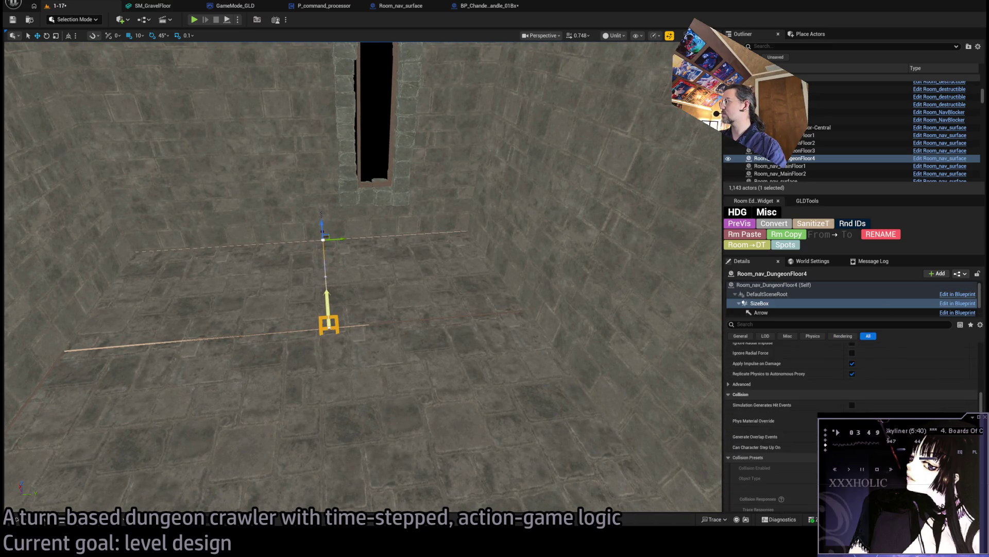
pyautogui.scroll(5, 850, 382)
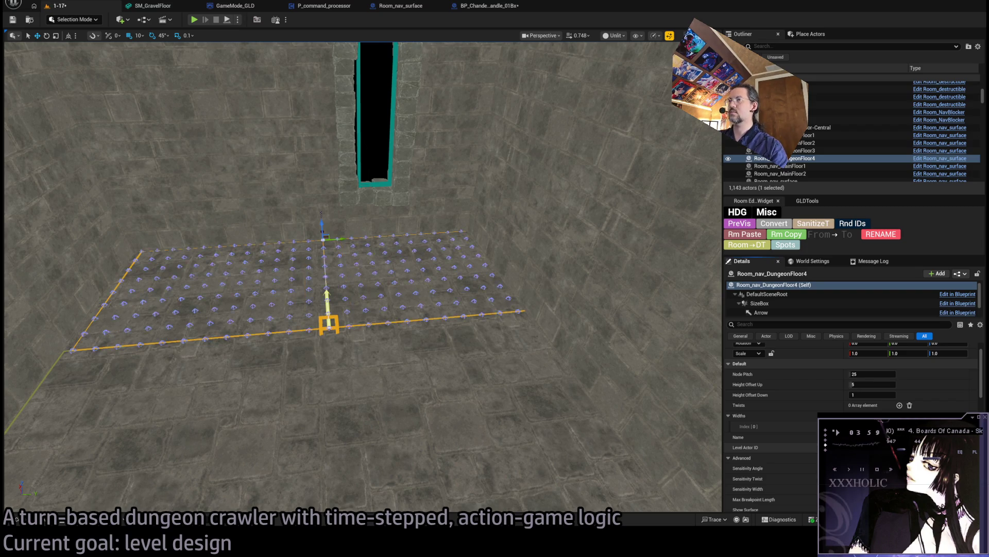
pyautogui.click(334, 320)
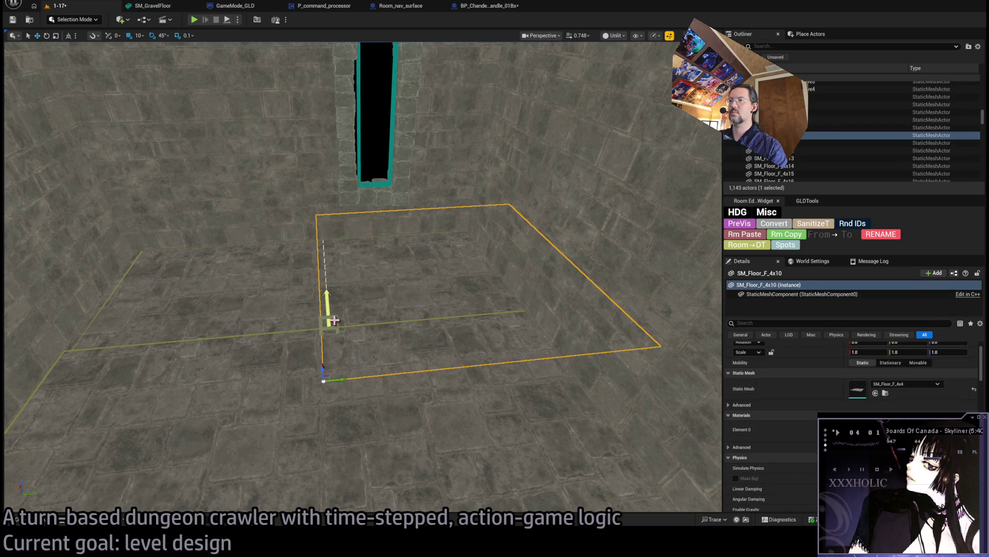
pyautogui.click(334, 321)
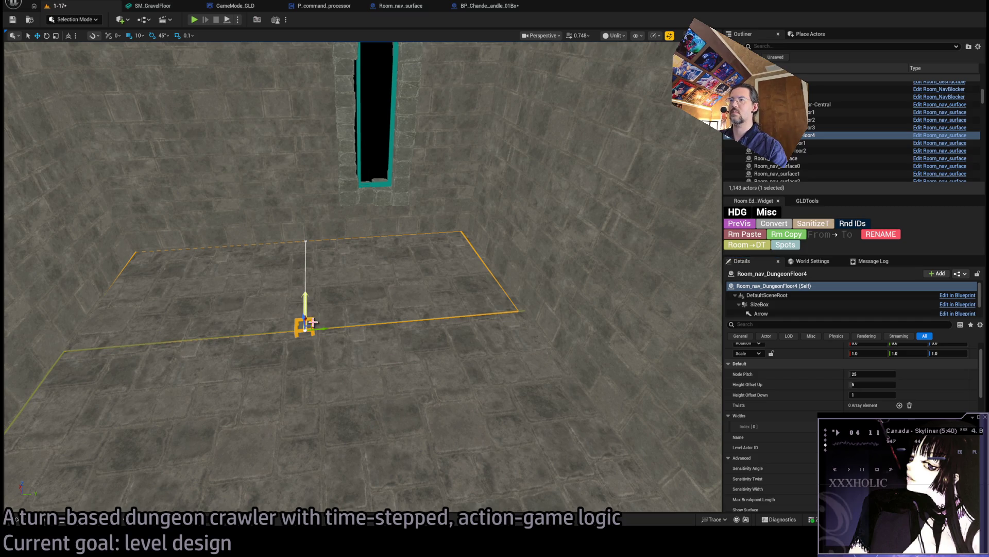
pyautogui.moveTo(385, 388); pyautogui.dragTo(389, 361)
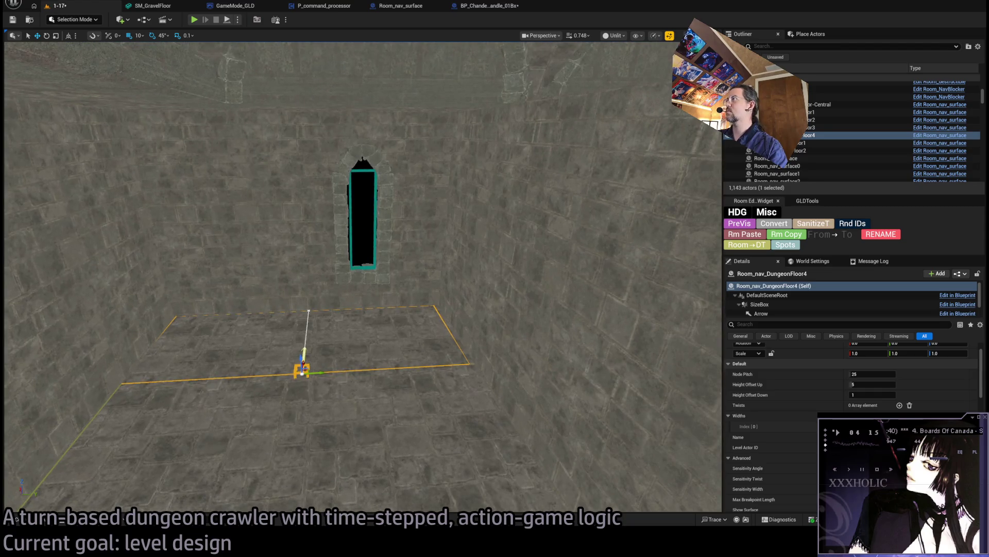
pyautogui.moveTo(443, 410)
pyautogui.mouseDown()
pyautogui.moveTo(443, 392)
pyautogui.moveTo(254, 335)
pyautogui.moveTo(203, 280)
pyautogui.moveTo(451, 409)
pyautogui.mouseUp()
pyautogui.moveTo(256, 183); pyautogui.dragTo(245, 165)
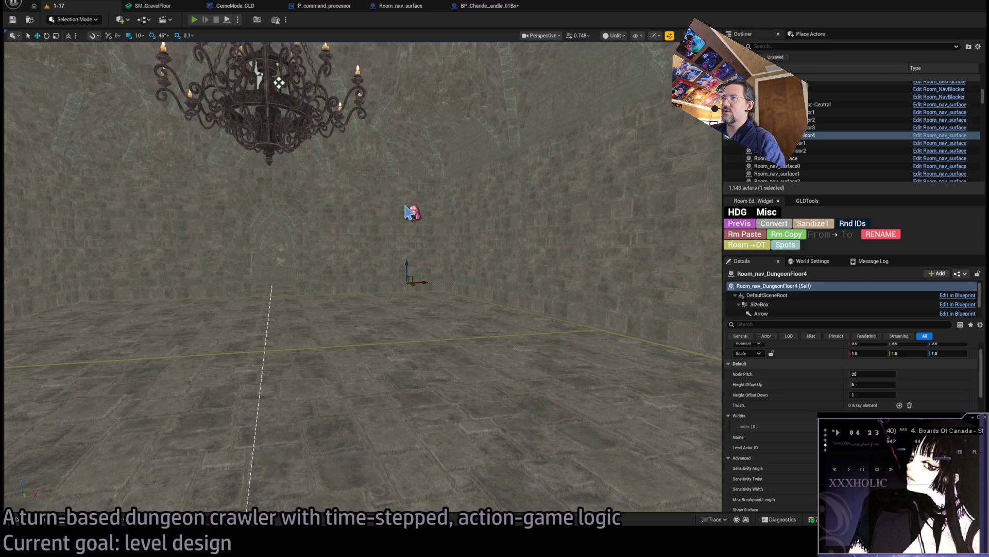
# - Start a playtest with Alt+P, run two moves, and briefly check the Output Log
pyautogui.hotkey('alt', 'p')
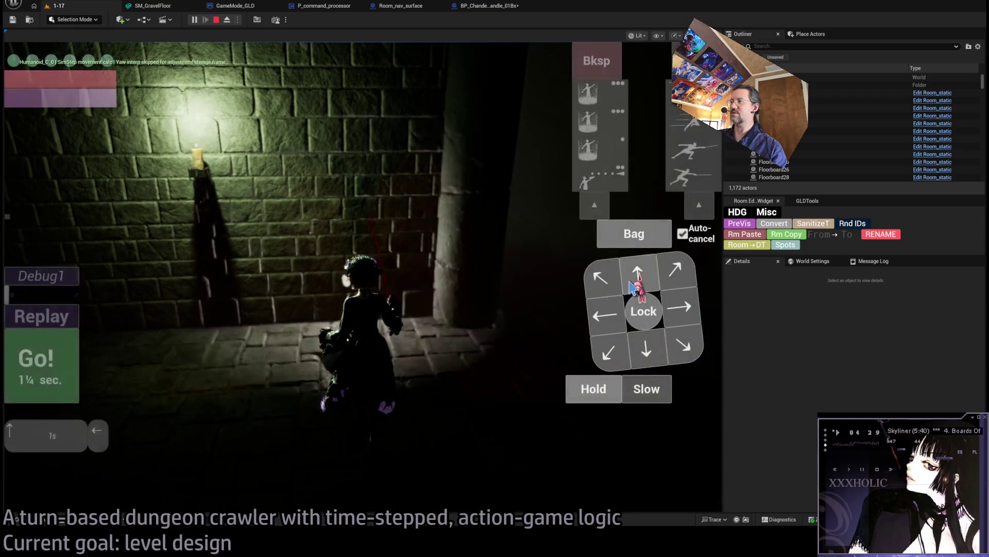
pyautogui.click(633, 286)
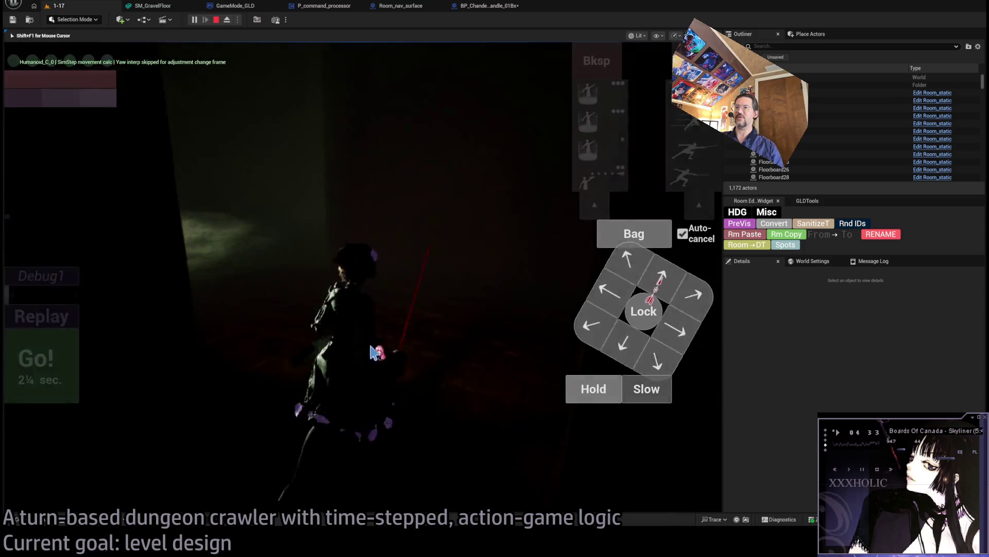
pyautogui.click(638, 272)
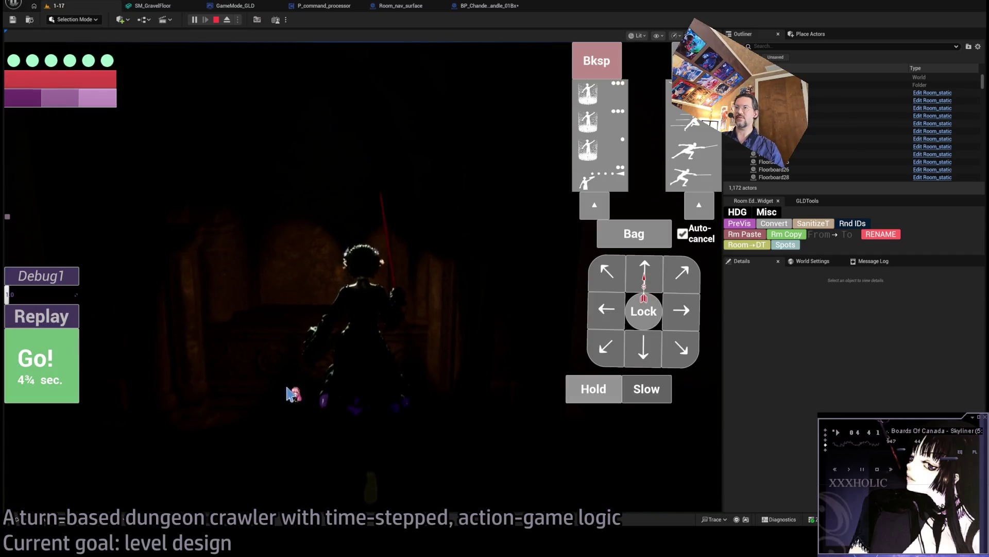
pyautogui.press('`')
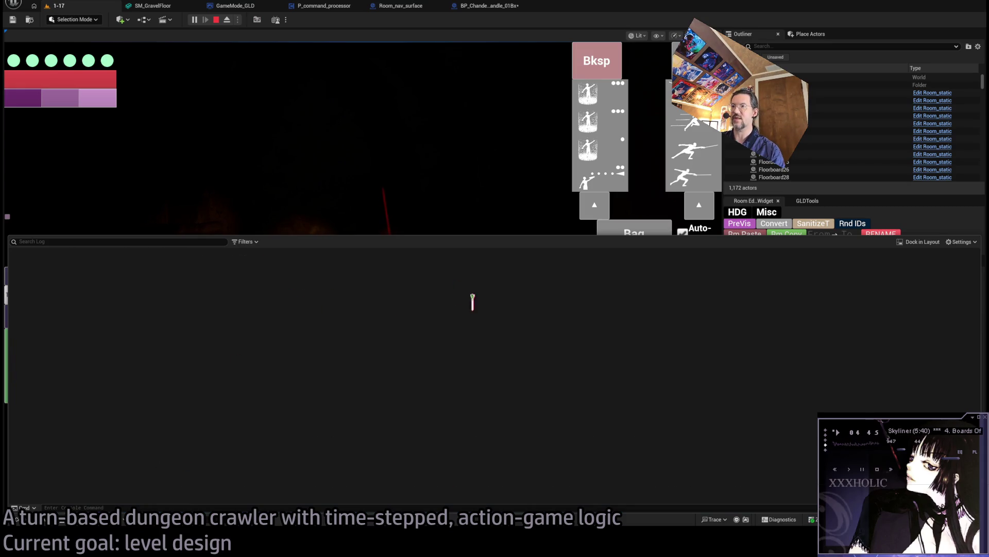
pyautogui.click(438, 215)
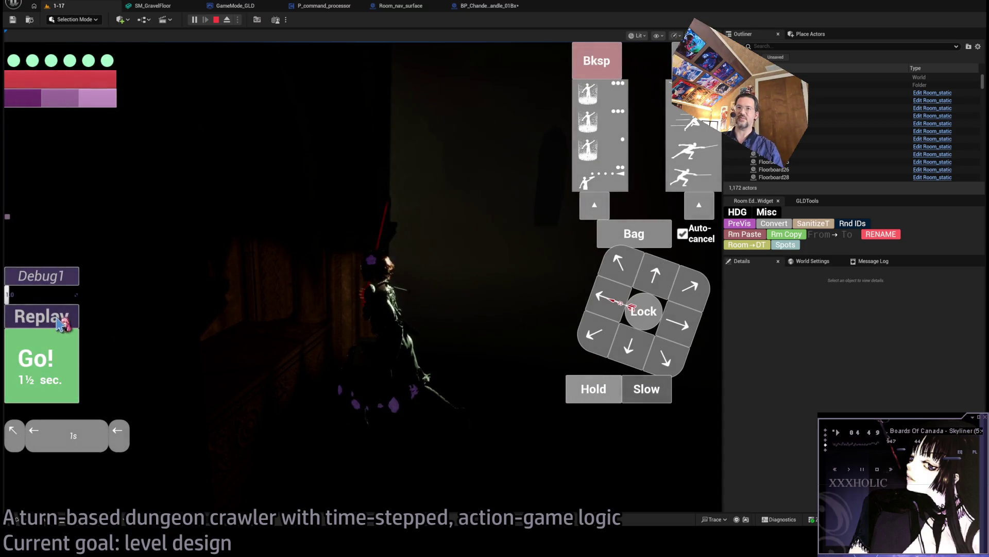
# - Replay the last turn, remove a queued move, and run more moves, including an upper-left diagonal
pyautogui.click(59, 320)
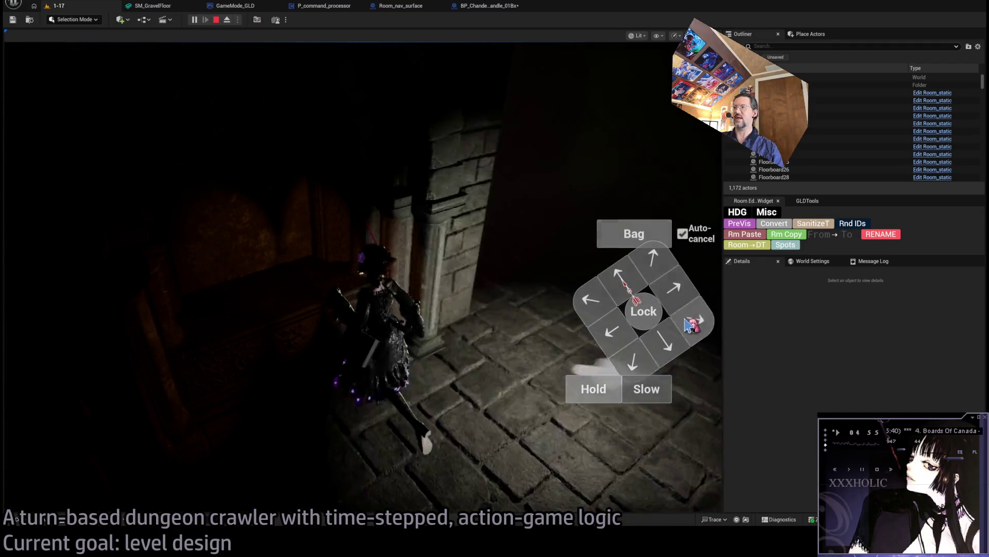
pyautogui.click(595, 64)
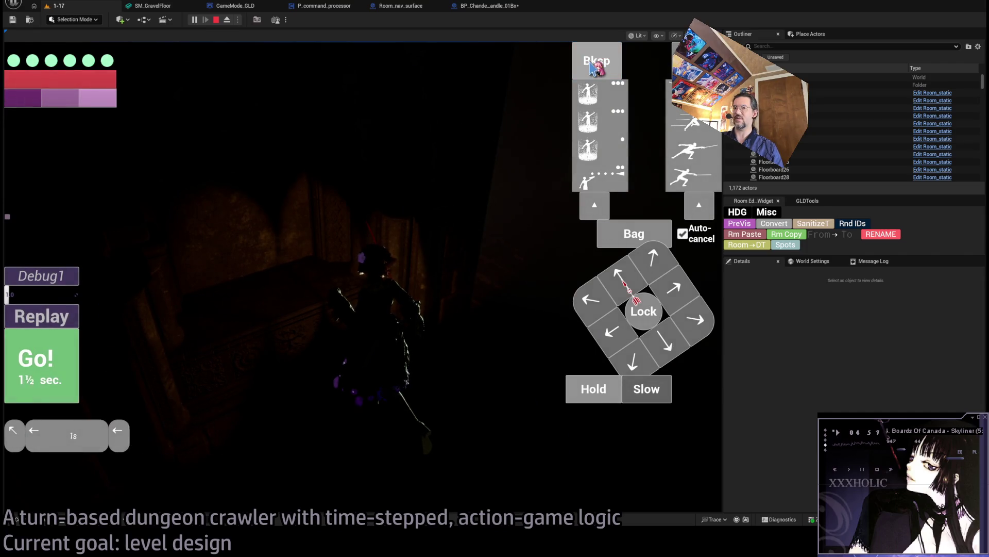
pyautogui.click(596, 64)
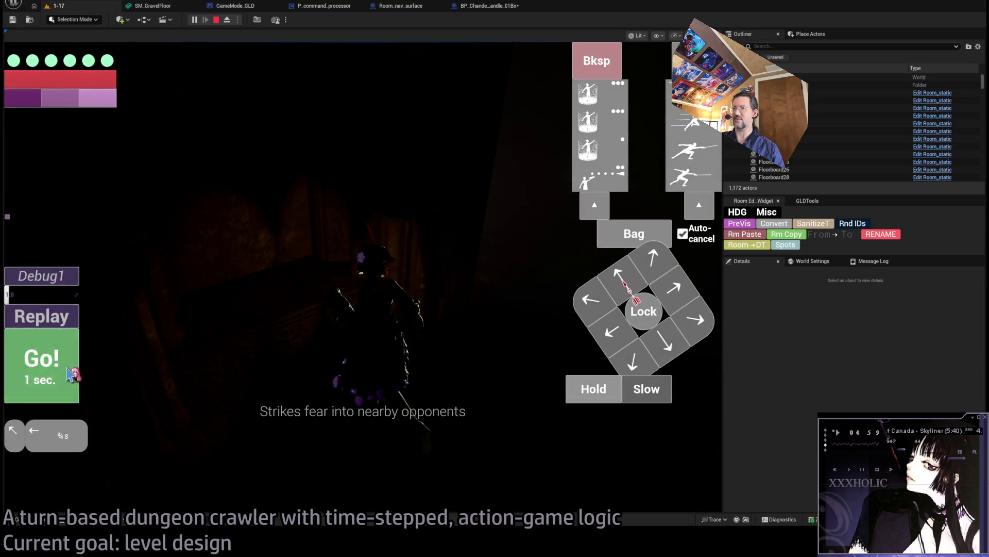
pyautogui.click(72, 374)
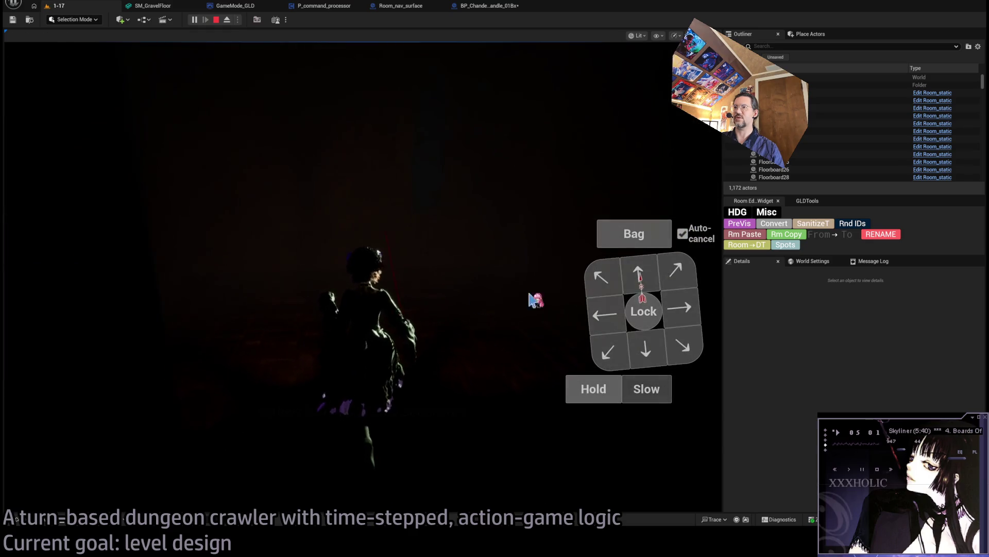
pyautogui.click(639, 356)
pyautogui.click(73, 366)
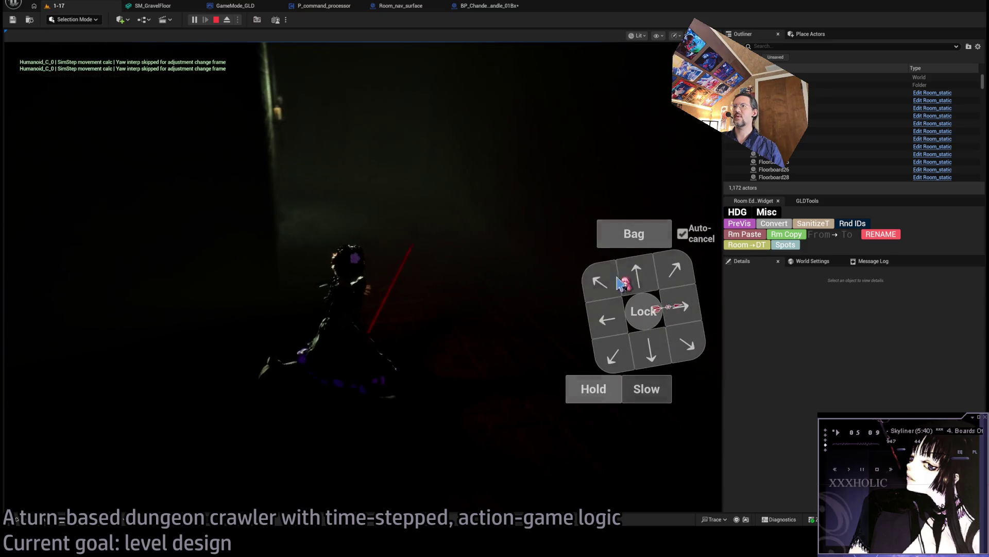
pyautogui.click(620, 282)
pyautogui.press('Return')
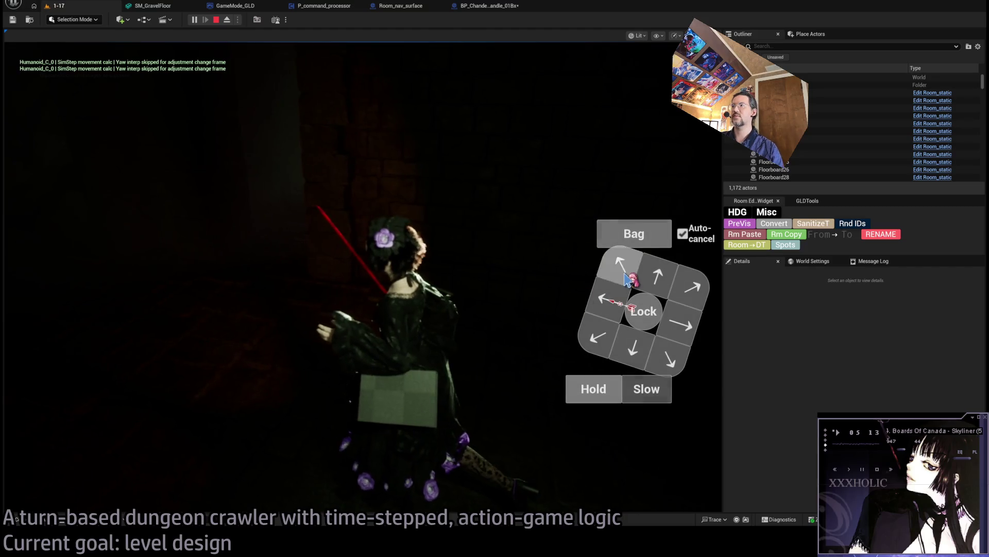
# - Queue four movement steps, play them out, and stop the playtest
pyautogui.click(627, 279)
pyautogui.click(656, 275)
pyautogui.click(656, 275)
pyautogui.click(631, 352)
pyautogui.press('Return')
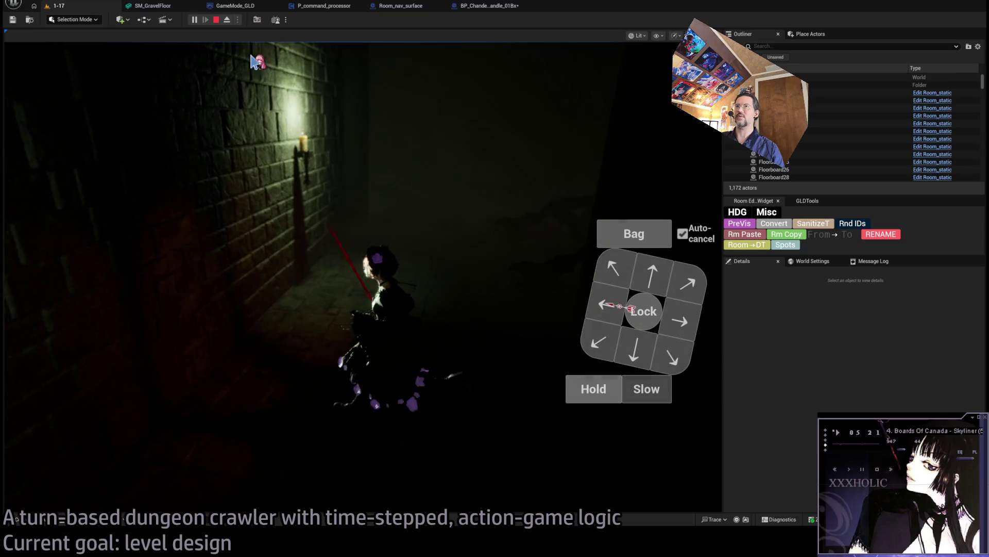
pyautogui.click(216, 20)
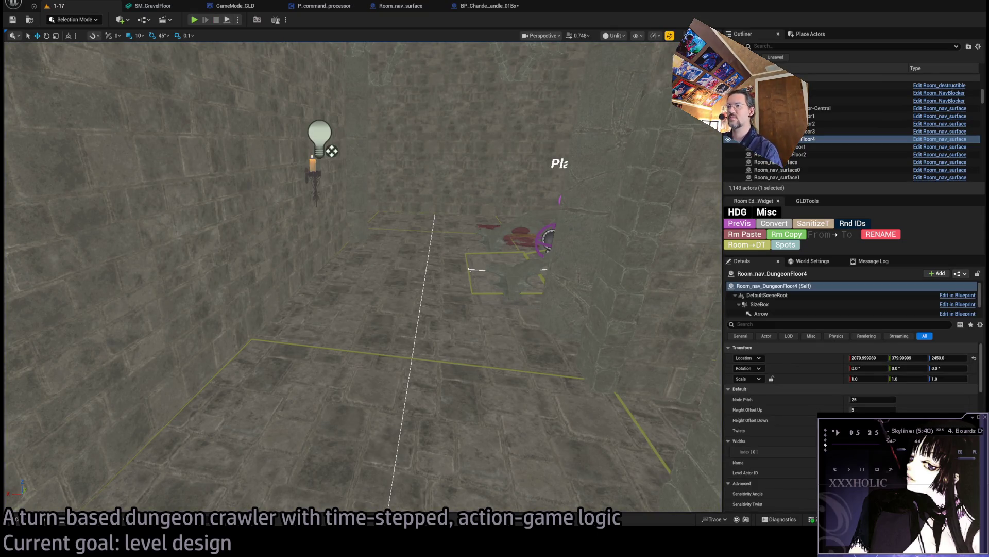
# - Turn toward the lit window wall, playtest one forward step, then stop with Esc
pyautogui.moveTo(488, 205)
pyautogui.mouseDown()
pyautogui.moveTo(511, 219)
pyautogui.moveTo(487, 205)
pyautogui.moveTo(464, 239)
pyautogui.moveTo(472, 190)
pyautogui.moveTo(454, 222)
pyautogui.moveTo(471, 195)
pyautogui.moveTo(216, 39)
pyautogui.mouseUp()
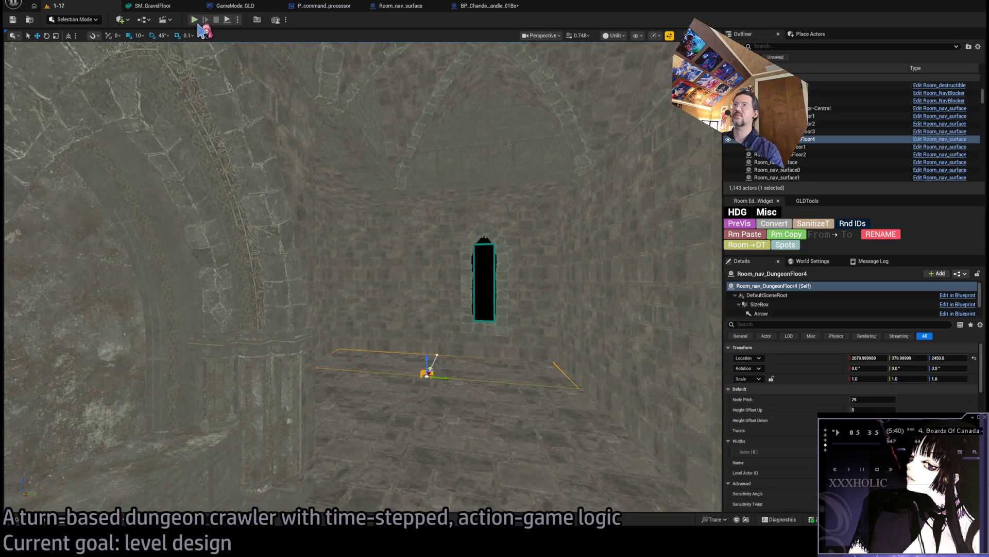
pyautogui.hotkey('alt', 'p')
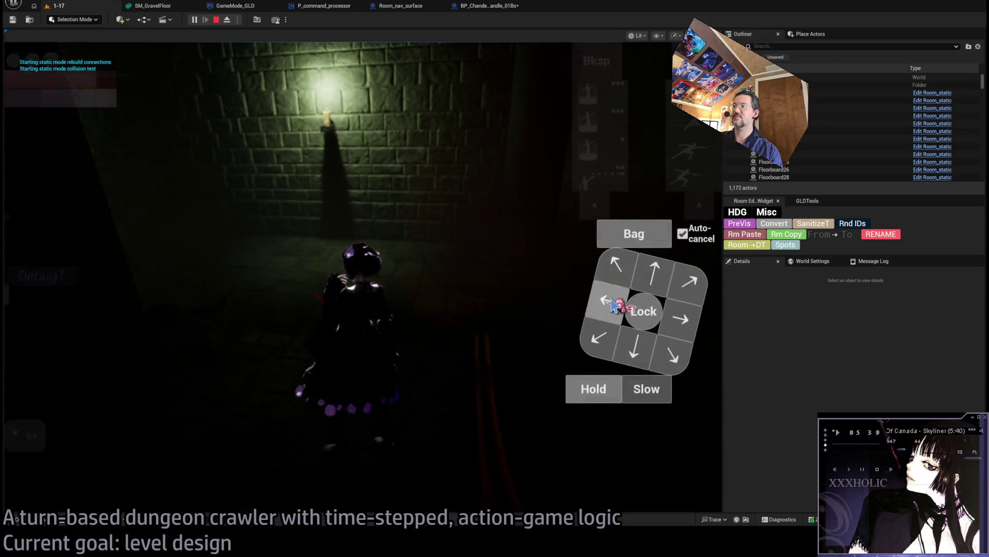
pyautogui.click(612, 304)
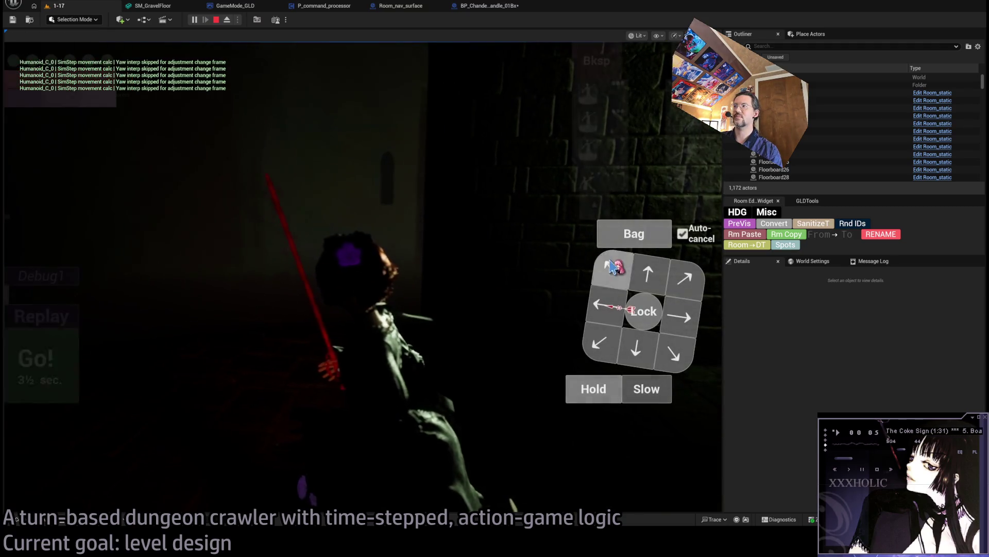
pyautogui.click(651, 272)
pyautogui.click(62, 369)
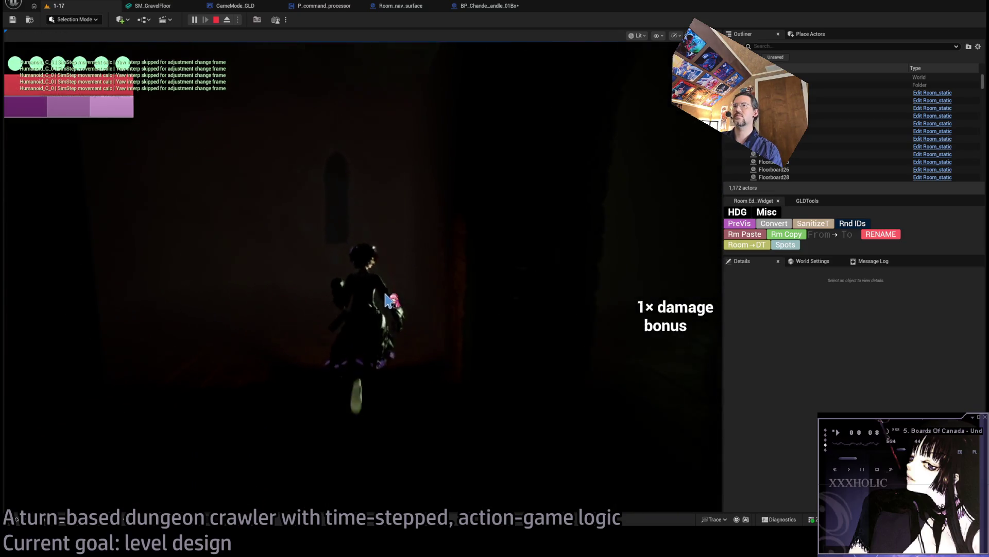
pyautogui.press('Escape')
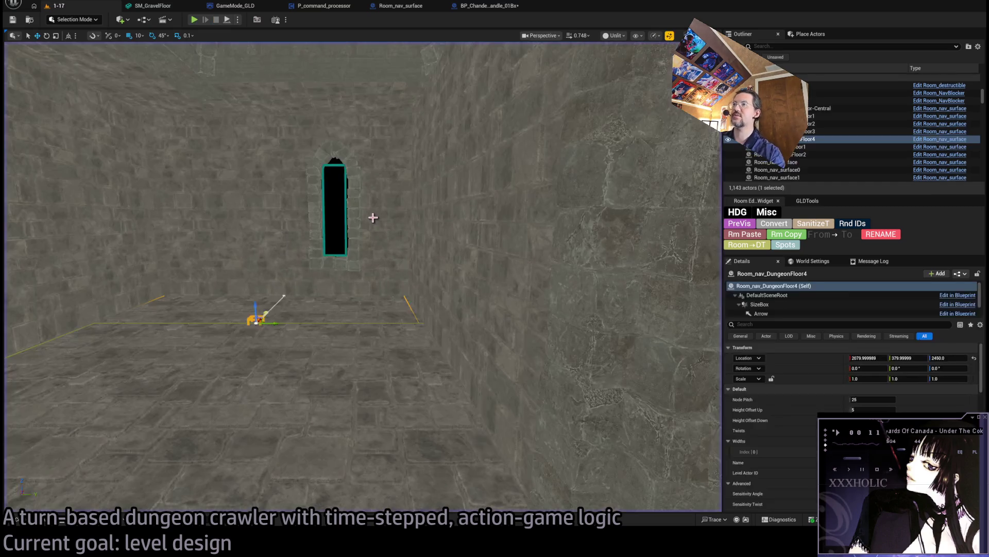
# - Open the gothic window wall mesh in the Static Mesh editor and show its collision
pyautogui.click(371, 214)
pyautogui.press('f')
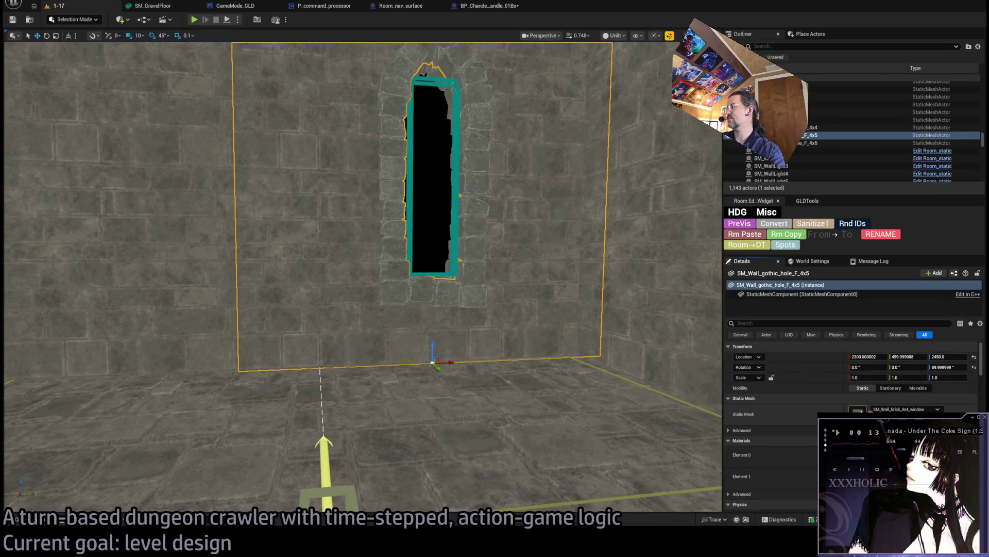
pyautogui.doubleClick(354, 244)
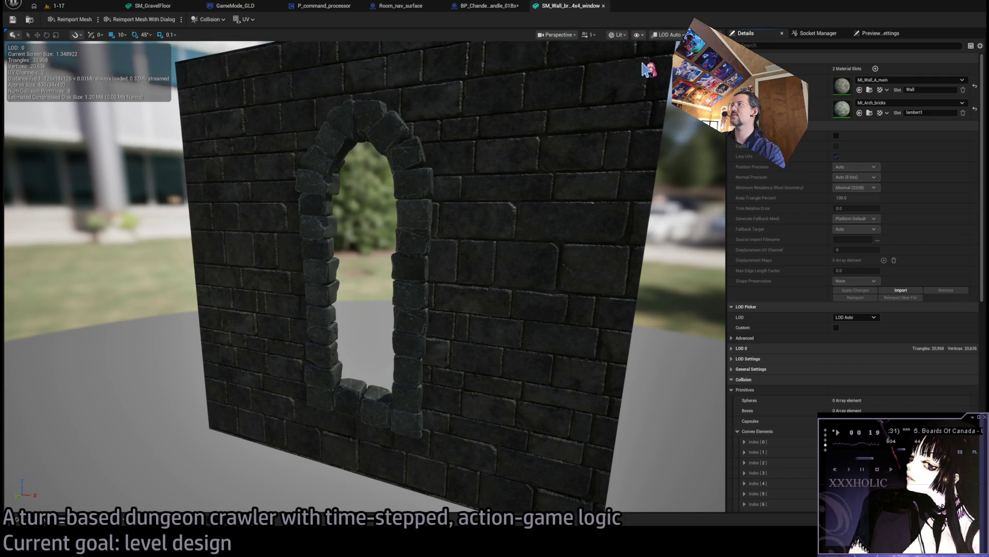
pyautogui.hotkey('alt', 'c')
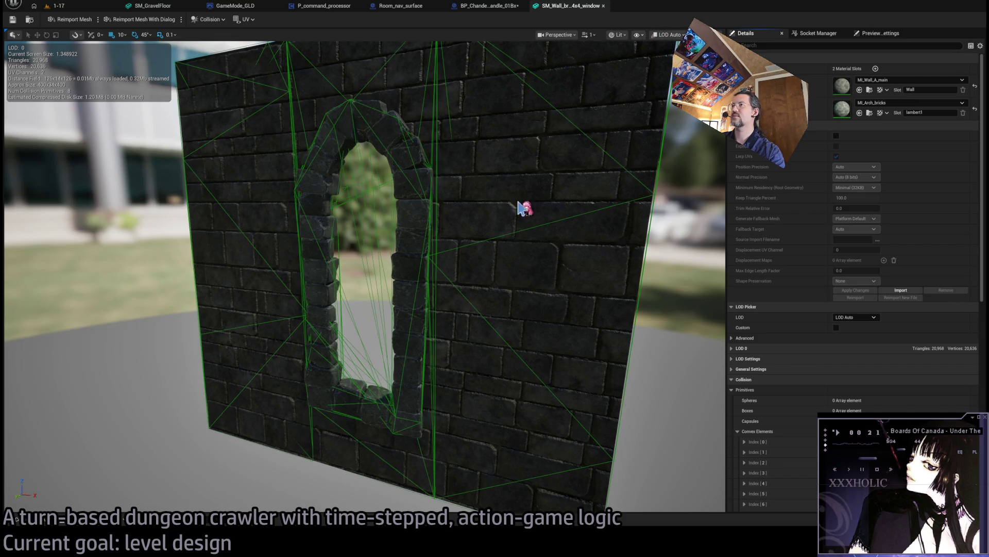
pyautogui.scroll(-5, 519, 205)
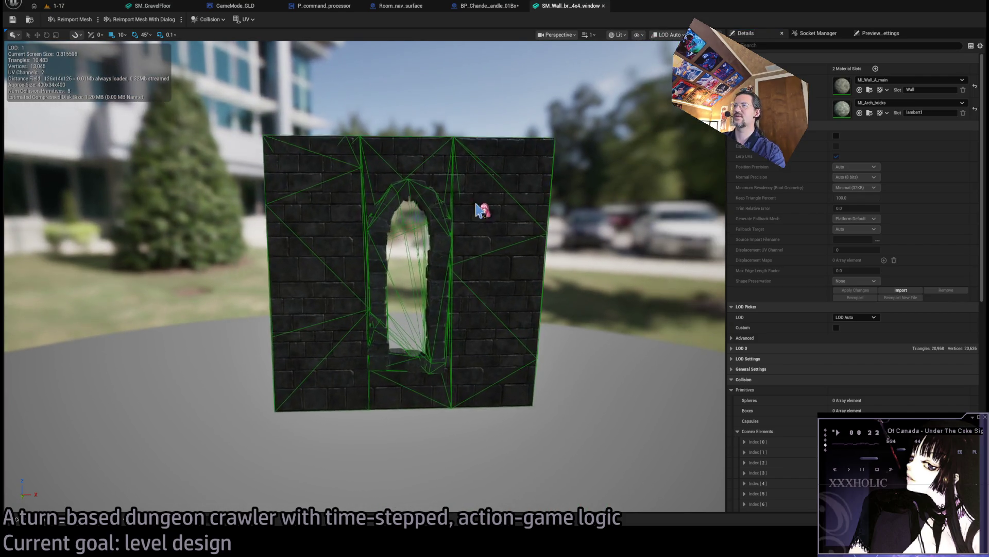
pyautogui.scroll(1, 481, 209)
# - Delete the unwanted convex collision hulls, including the left and right ones
pyautogui.click(424, 249)
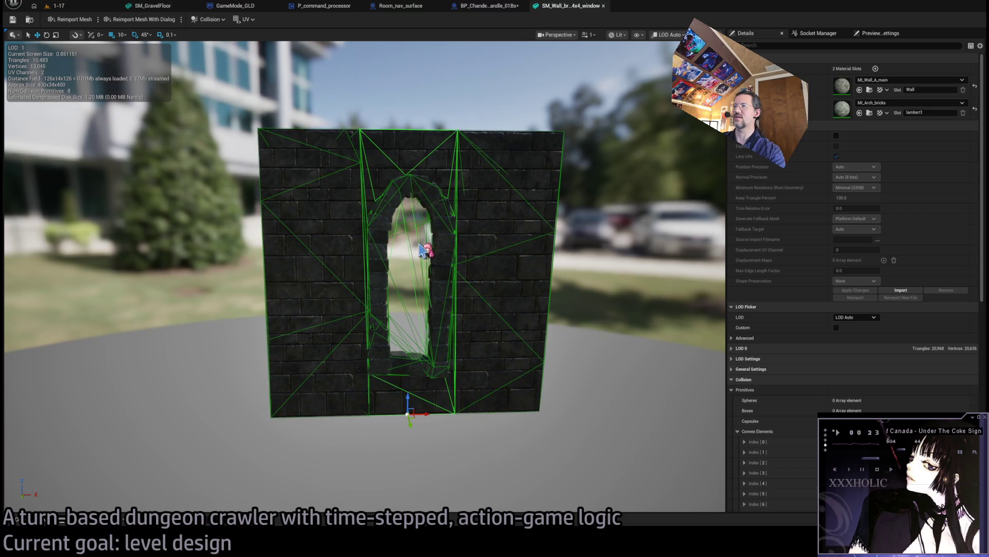
pyautogui.press('Delete')
pyautogui.click(421, 248)
pyautogui.press('Delete')
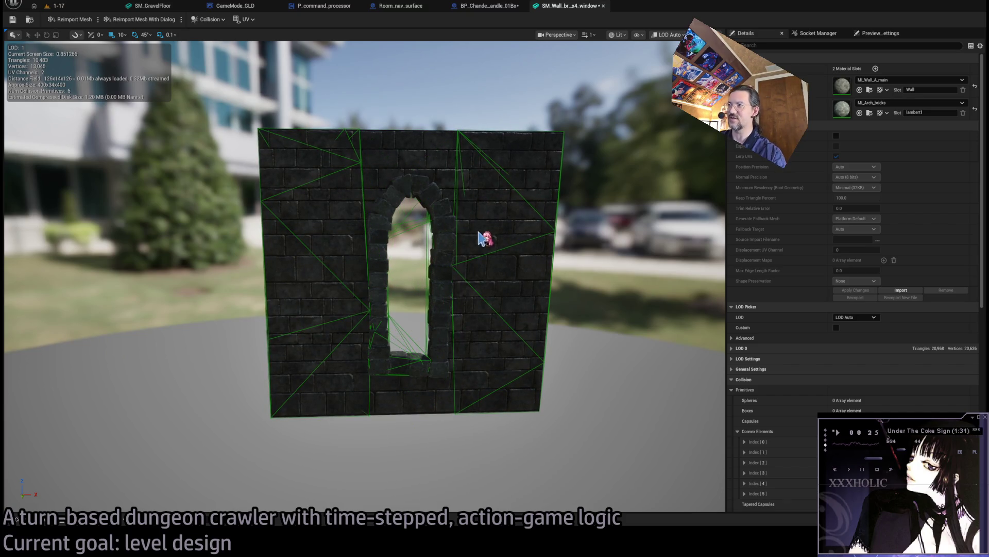
pyautogui.press('Delete')
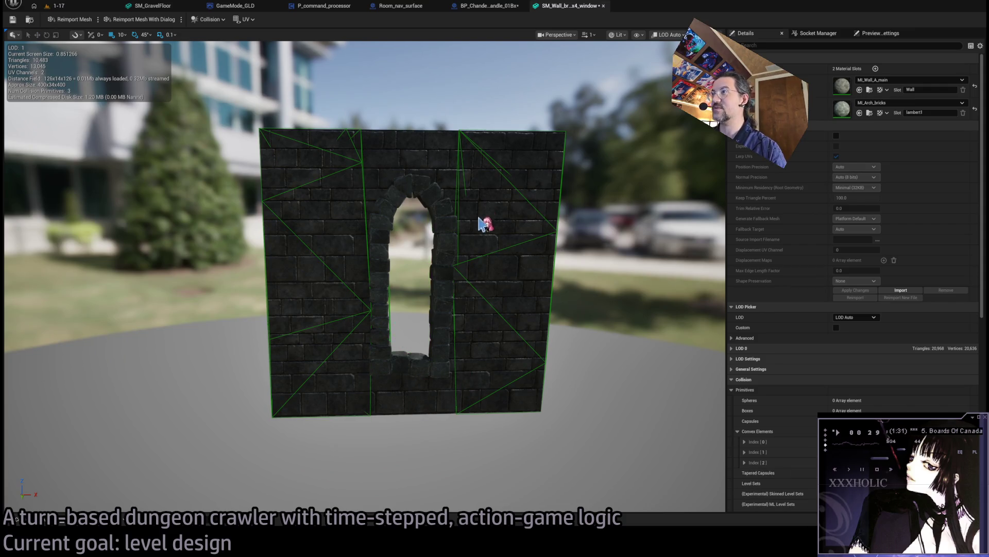
pyautogui.click(466, 151)
pyautogui.click(363, 166)
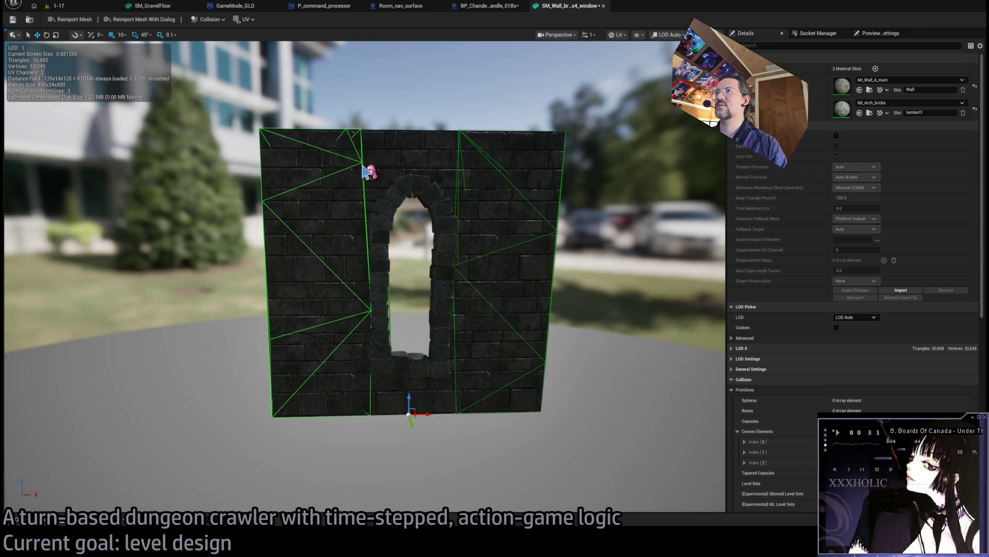
pyautogui.click(466, 232)
pyautogui.press('Delete')
pyautogui.click(361, 150)
pyautogui.press('Delete')
pyautogui.moveTo(408, 325)
pyautogui.mouseDown()
pyautogui.moveTo(392, 288)
pyautogui.moveTo(423, 309)
pyautogui.moveTo(409, 325)
pyautogui.moveTo(445, 361)
pyautogui.moveTo(639, 364)
pyautogui.moveTo(404, 303)
pyautogui.mouseUp()
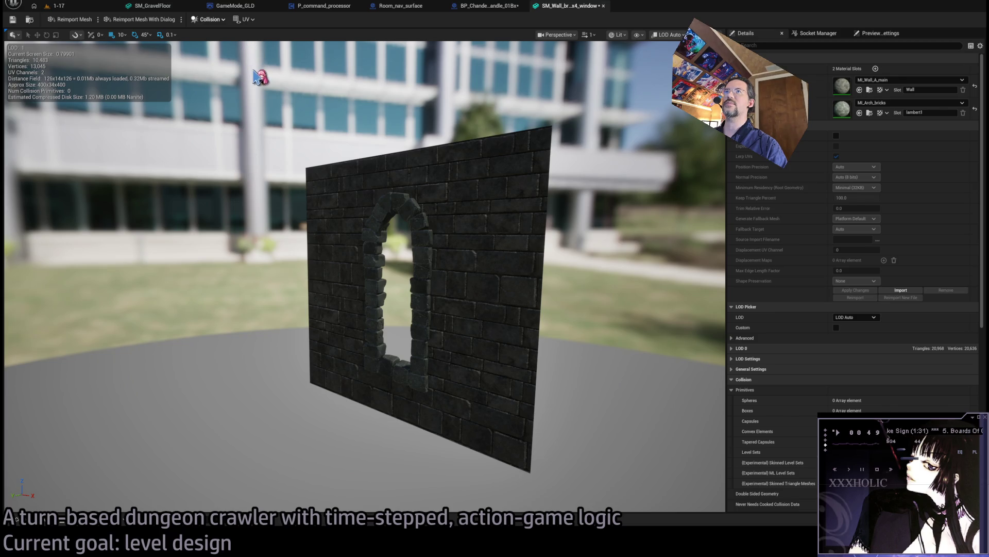
# - Scale the box collision along X to cover the wall strip left of the window
pyautogui.moveTo(260, 77); pyautogui.dragTo(432, 252)
pyautogui.scroll(-3, 433, 252)
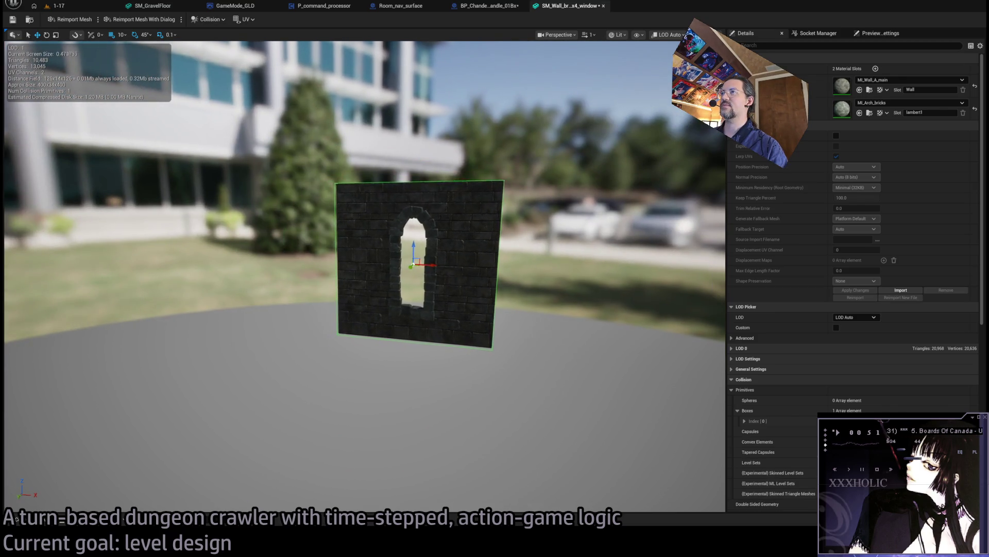
pyautogui.scroll(3, 541, 260)
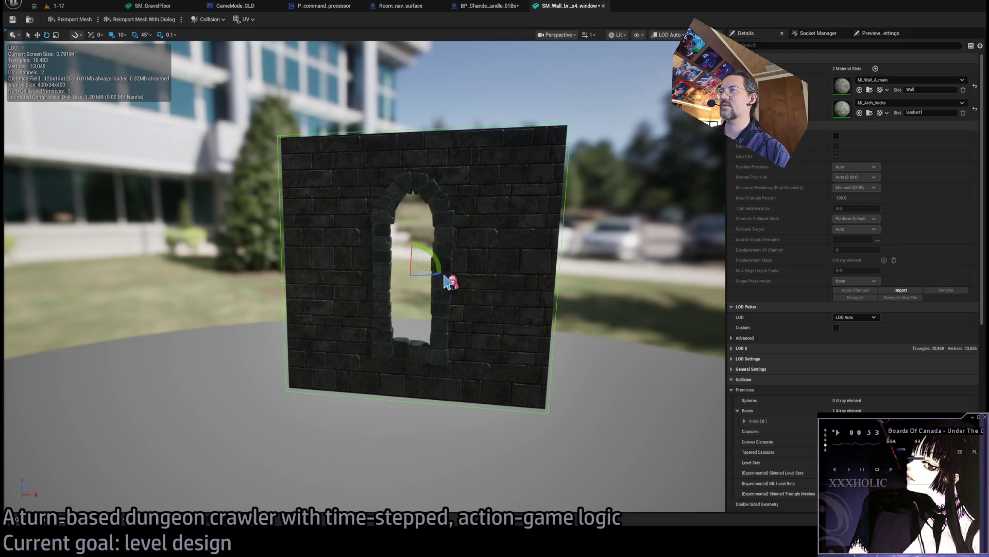
pyautogui.moveTo(428, 269); pyautogui.dragTo(352, 275)
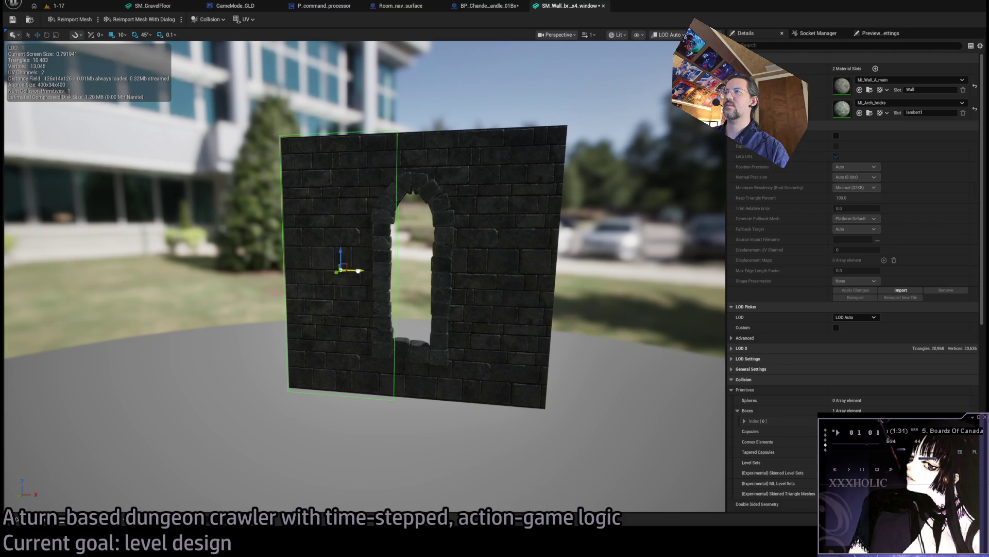
pyautogui.moveTo(359, 270)
pyautogui.mouseDown()
pyautogui.moveTo(515, 268)
pyautogui.moveTo(454, 270)
pyautogui.mouseUp()
pyautogui.press('e')
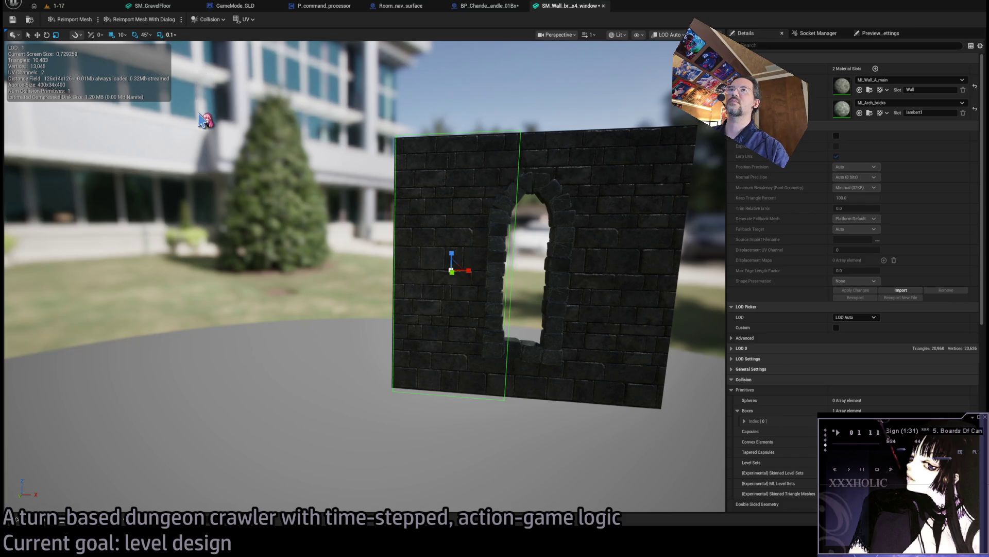
# - Set the left collision box's Y extent to 20 under Details > Collision > Boxes
pyautogui.click(744, 421)
pyautogui.scroll(-1, 842, 397)
pyautogui.scroll(-4, 842, 396)
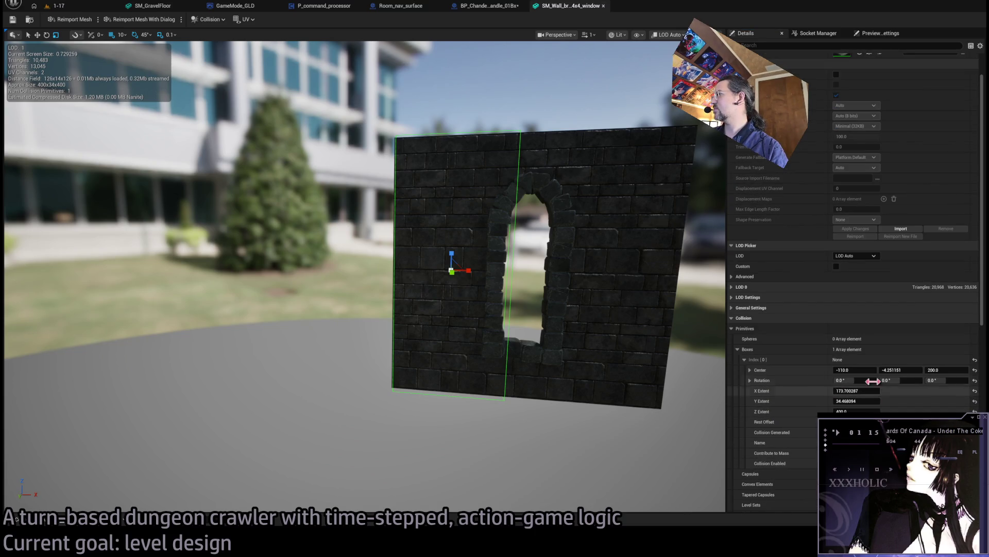
pyautogui.click(911, 368)
pyautogui.write('30')
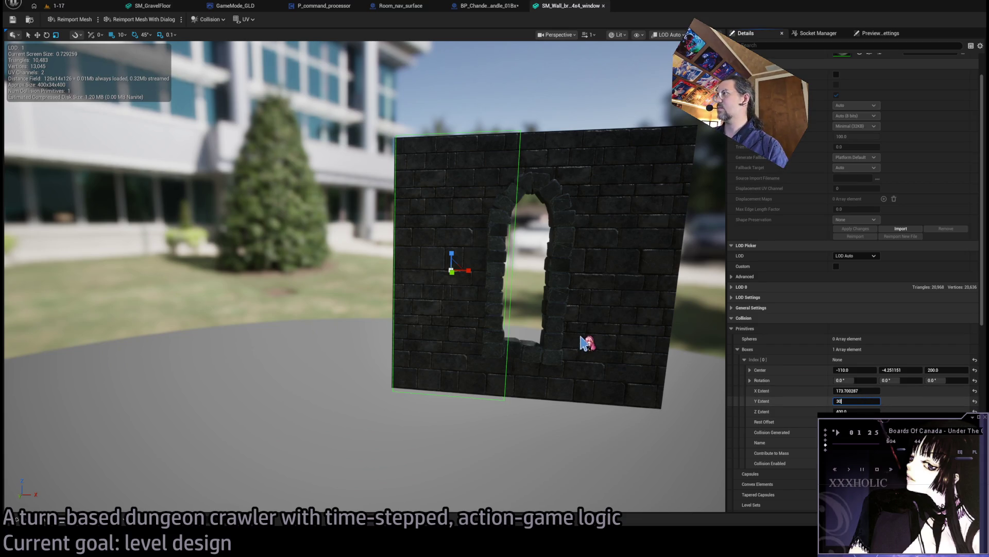
pyautogui.press('Return')
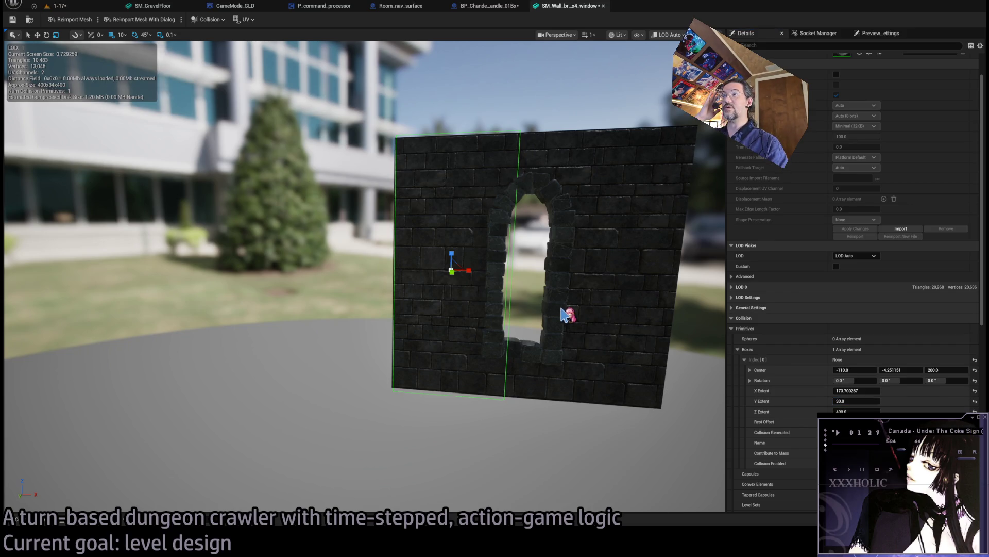
pyautogui.moveTo(564, 315); pyautogui.dragTo(515, 316)
pyautogui.click(857, 401)
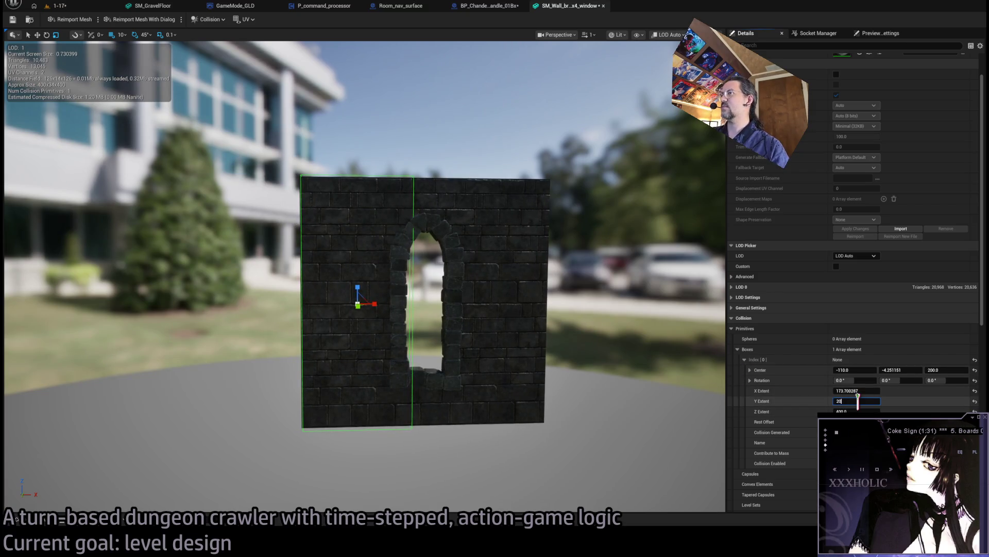
pyautogui.press('Return')
pyautogui.write('10')
pyautogui.press('Return')
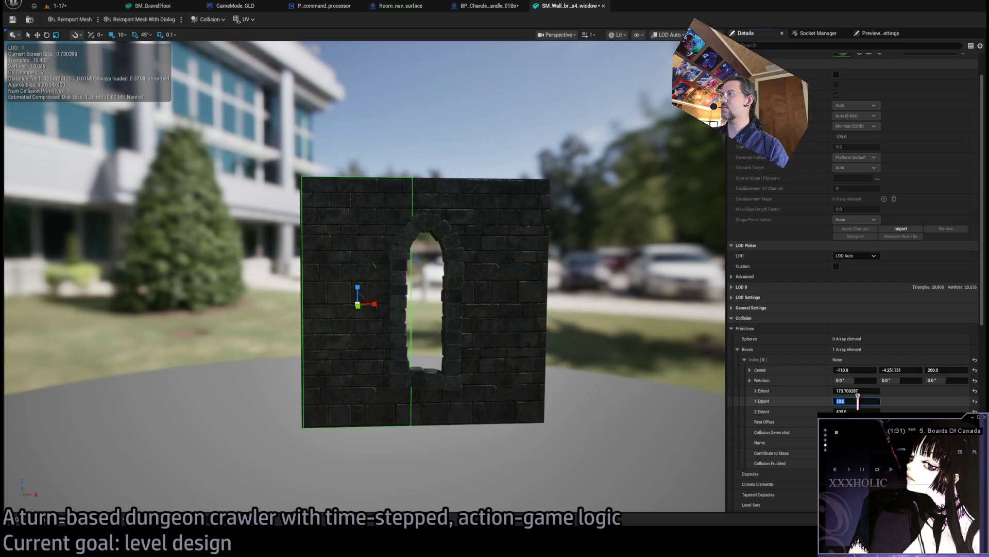
pyautogui.write('0')
pyautogui.press('Return')
# - Give the left box an X extent of 160 and shift its centre to X -120
pyautogui.click(871, 390)
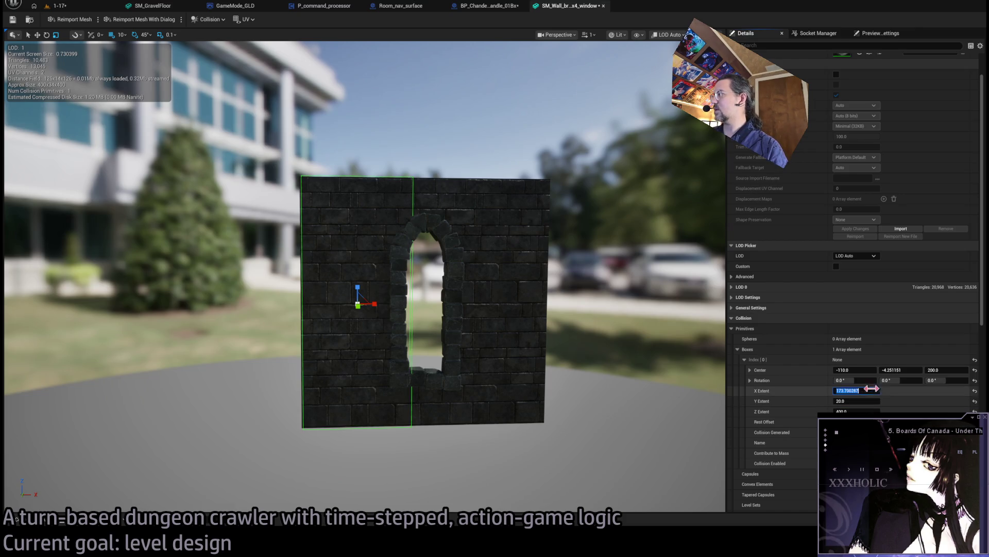
pyautogui.write('160')
pyautogui.press('Return')
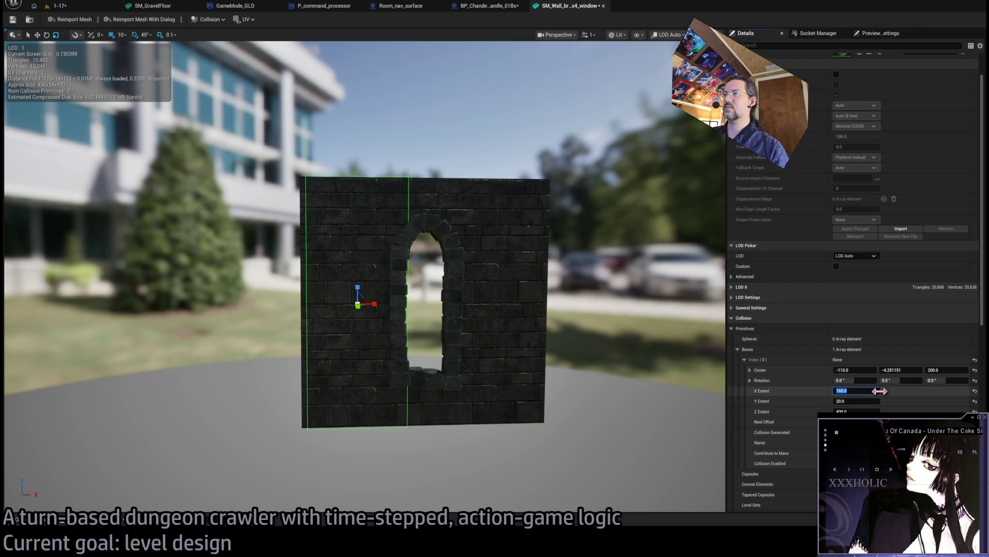
pyautogui.moveTo(880, 391); pyautogui.dragTo(871, 391)
pyautogui.moveTo(459, 359); pyautogui.dragTo(424, 332)
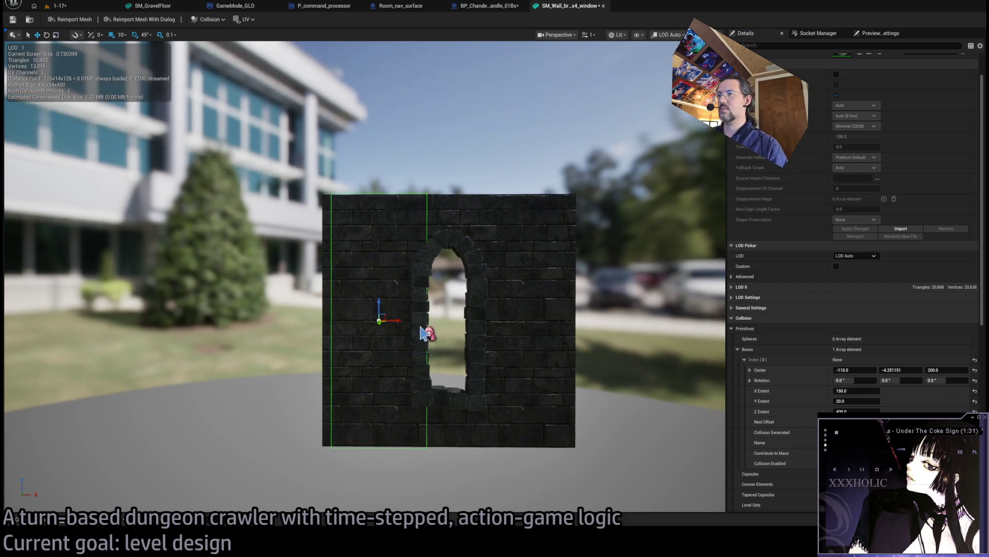
pyautogui.moveTo(855, 369); pyautogui.dragTo(850, 370)
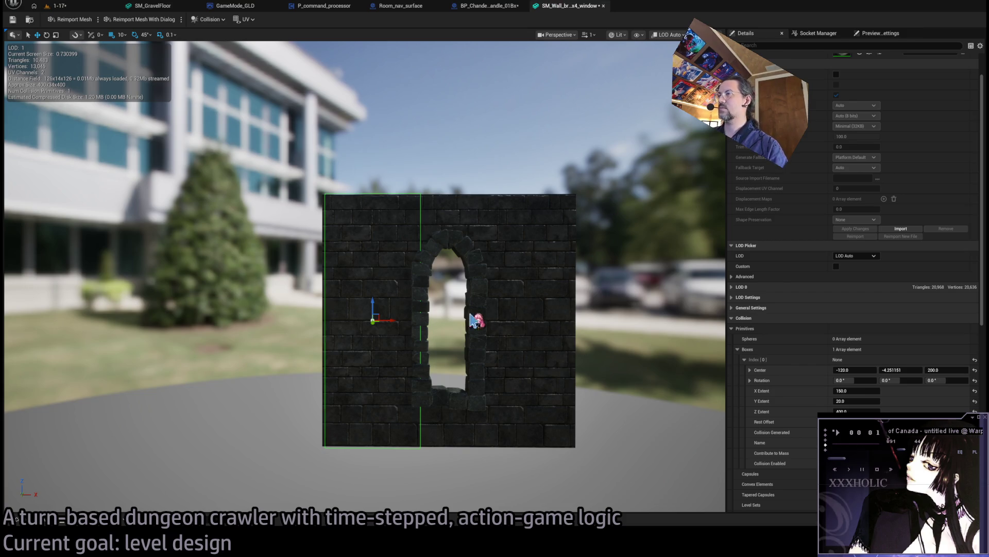
pyautogui.scroll(-4, 471, 320)
pyautogui.moveTo(471, 319); pyautogui.dragTo(459, 317)
pyautogui.scroll(5, 456, 315)
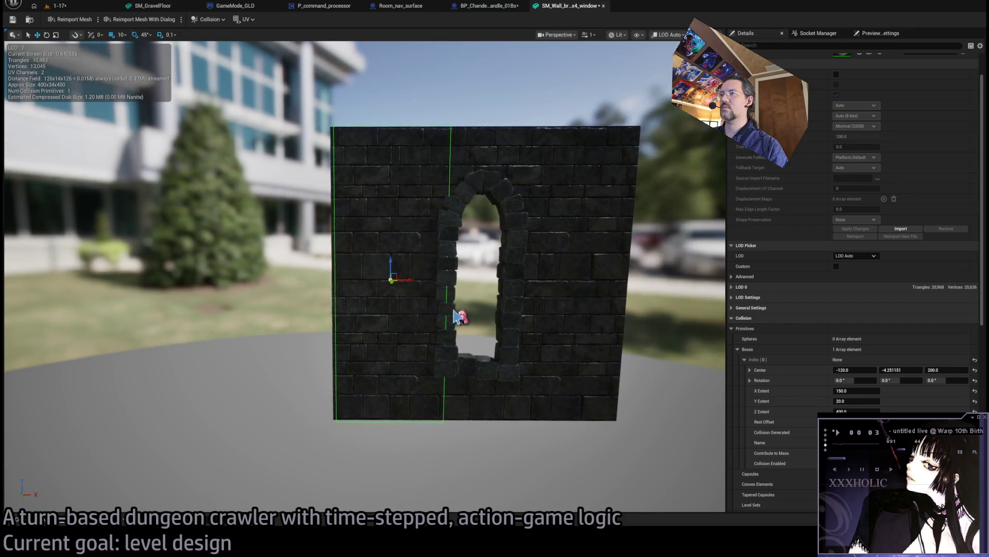
pyautogui.moveTo(408, 280)
pyautogui.mouseDown()
pyautogui.moveTo(398, 279)
pyautogui.moveTo(409, 279)
pyautogui.mouseUp()
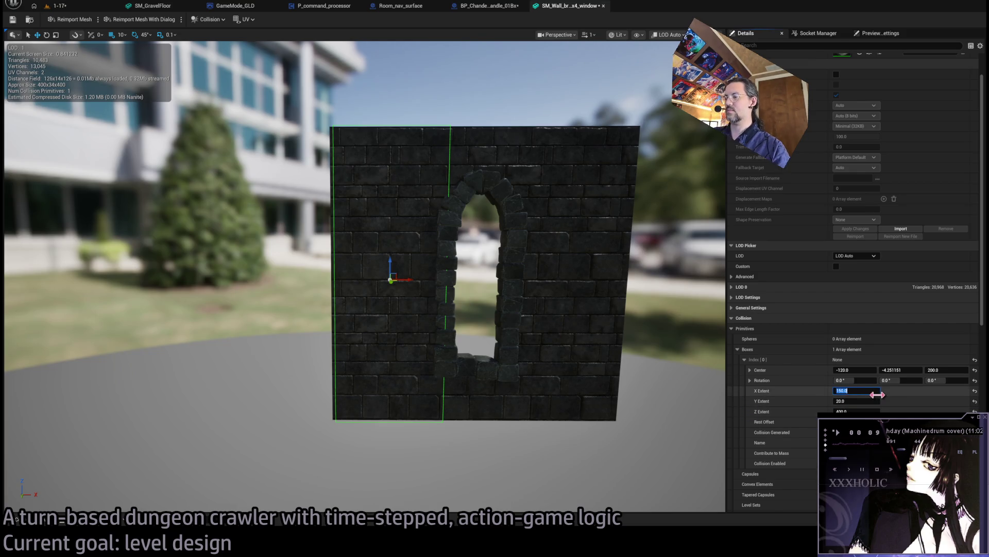
pyautogui.press('Return')
pyautogui.press('f')
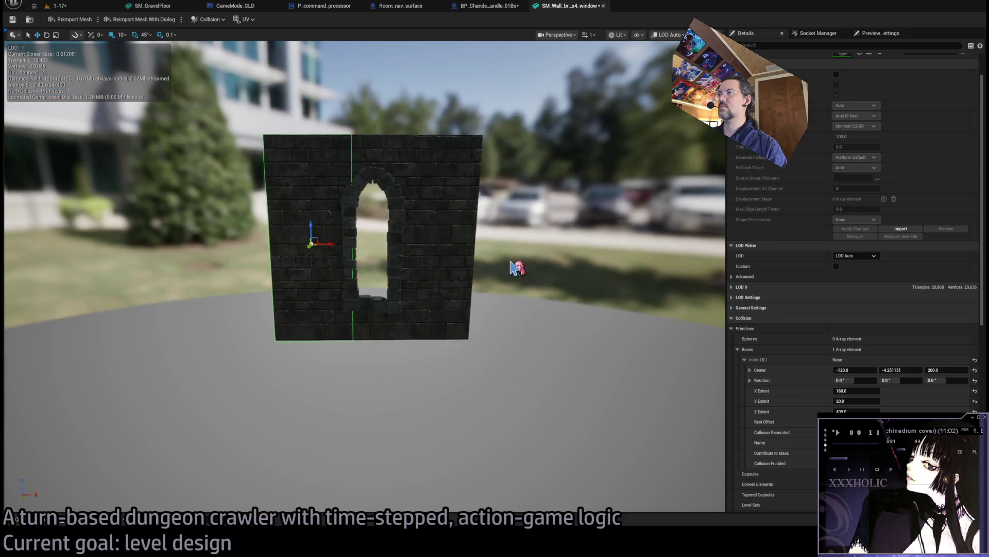
# - Duplicate the box and narrow the copy to the window's width below the sill
pyautogui.hotkey('ctrl', 'd')
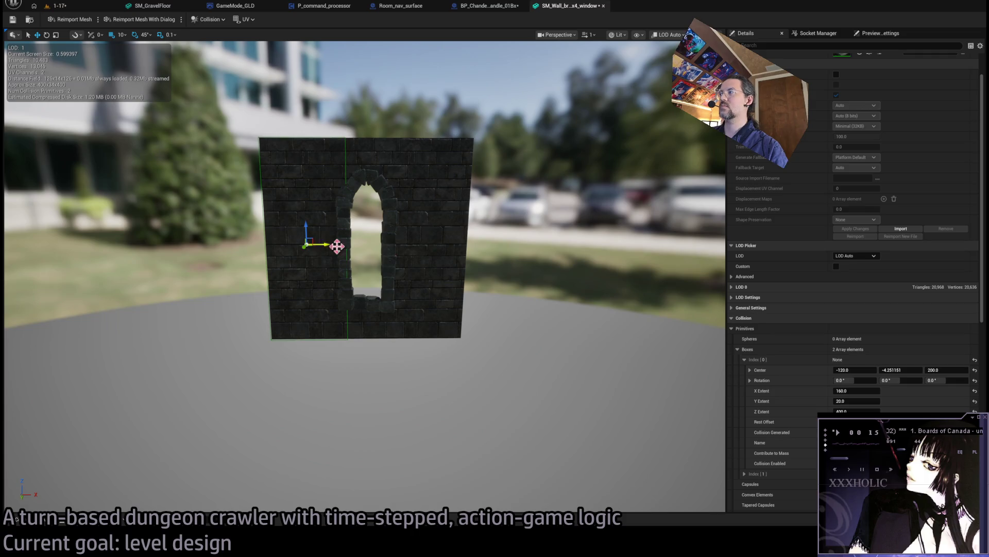
pyautogui.moveTo(314, 244)
pyautogui.mouseDown()
pyautogui.moveTo(431, 244)
pyautogui.moveTo(436, 253)
pyautogui.moveTo(386, 240)
pyautogui.mouseUp()
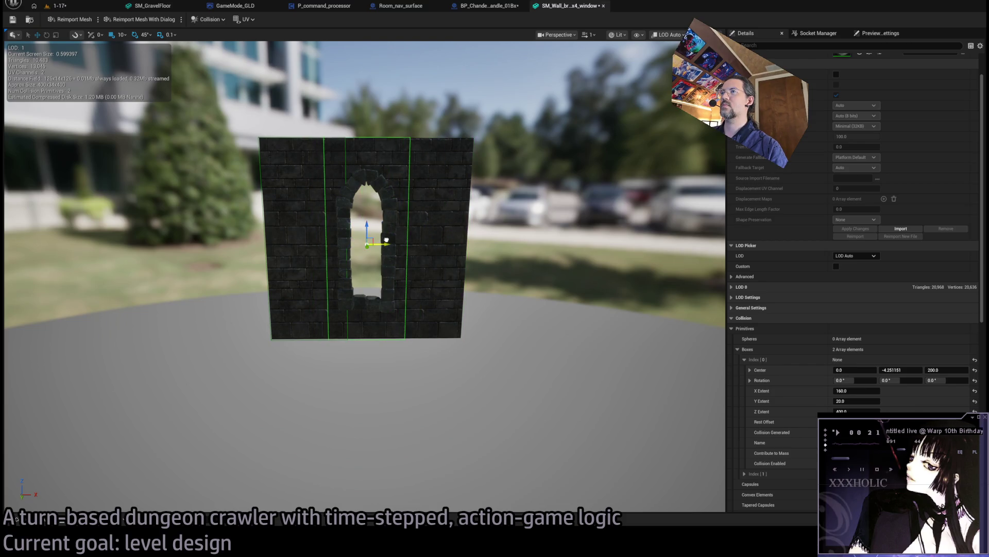
pyautogui.moveTo(861, 390); pyautogui.dragTo(829, 390)
pyautogui.click(857, 390)
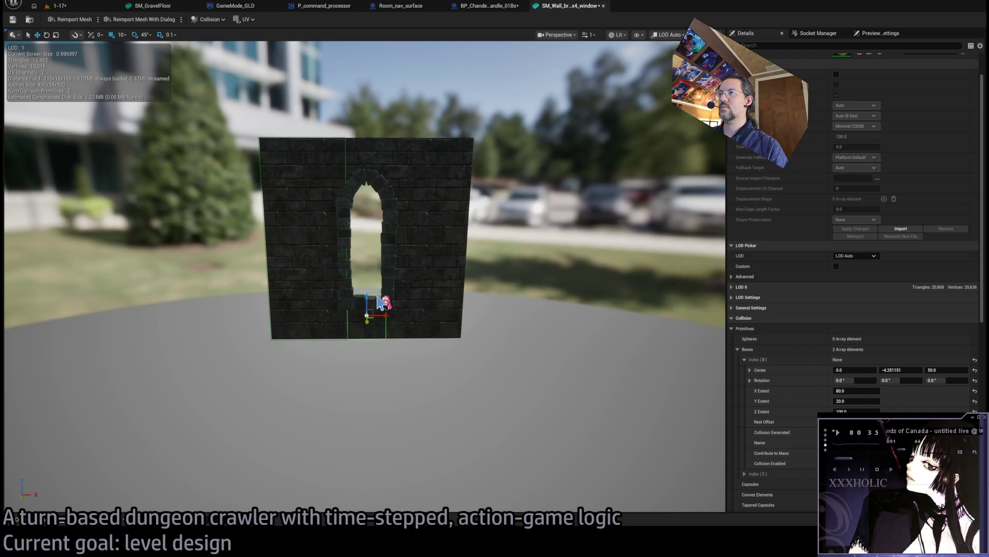
# - Duplicate a box up into the arch and check the boxes above the arch and below the sill
pyautogui.press('w')
pyautogui.hotkey('ctrl', 'd')
pyautogui.moveTo(368, 298); pyautogui.dragTo(366, 148)
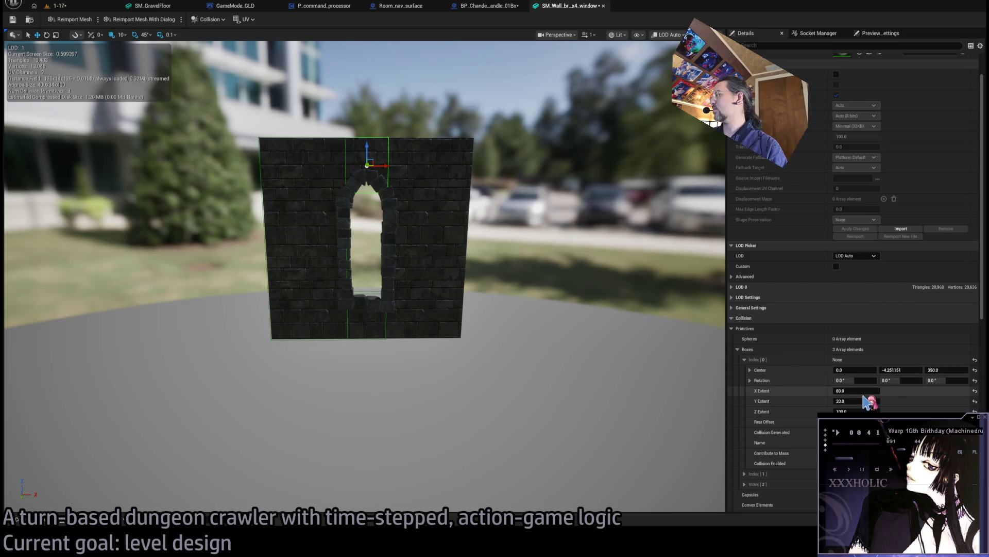
pyautogui.hotkey('ctrl', 'z')
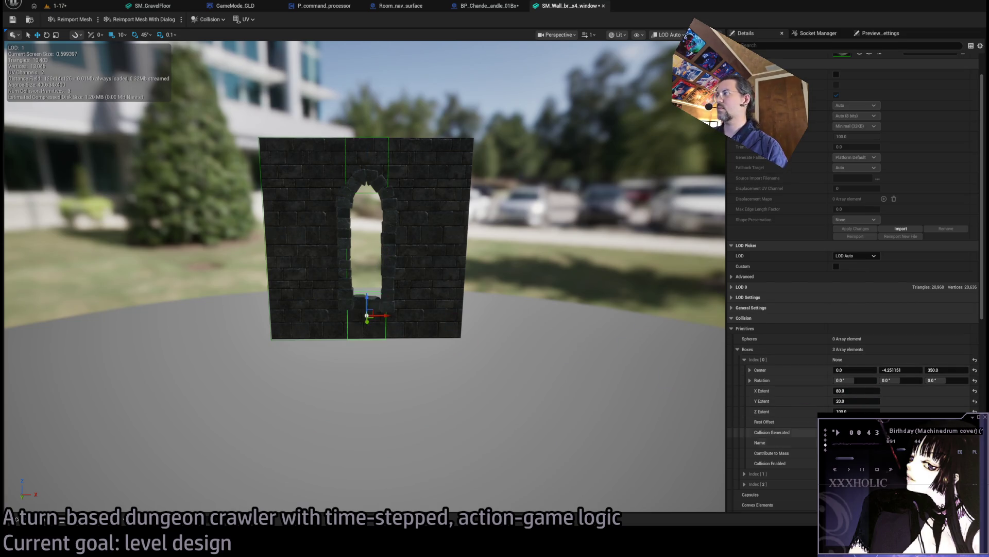
pyautogui.click(855, 401)
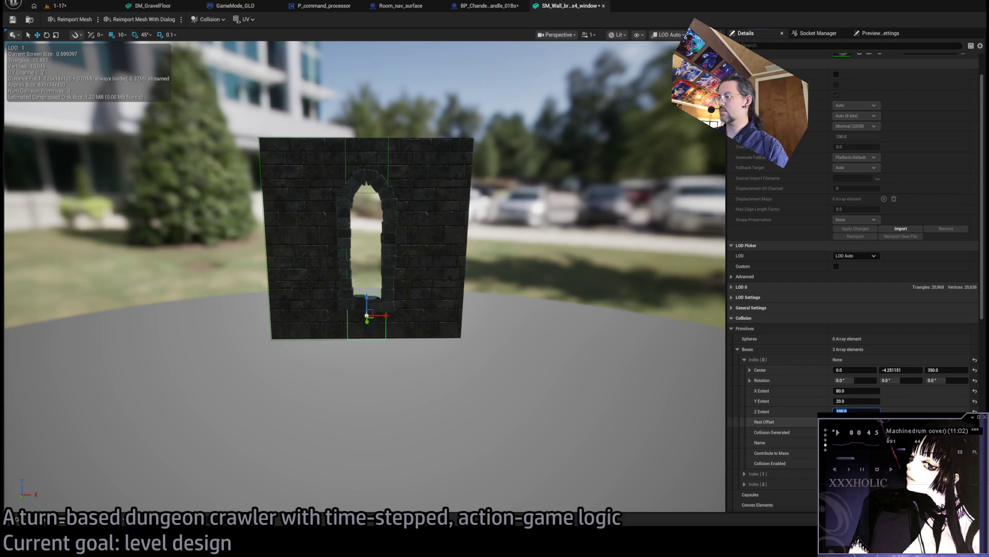
pyautogui.write('80')
pyautogui.click(369, 149)
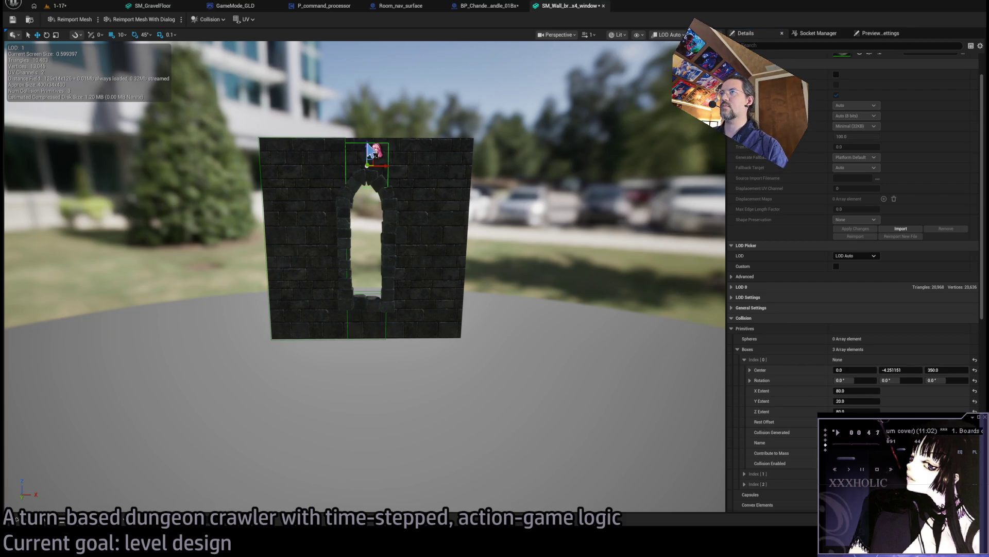
pyautogui.click(369, 301)
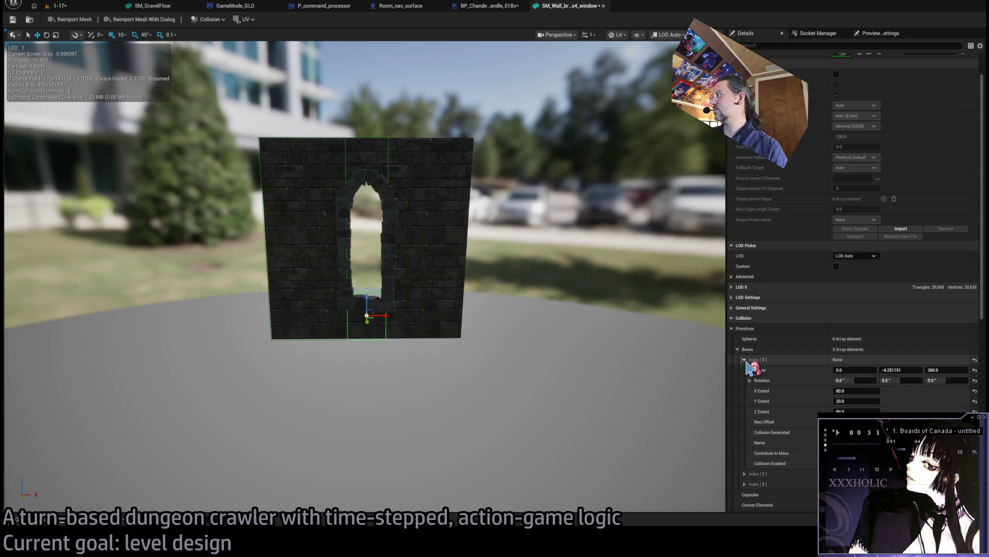
pyautogui.click(745, 360)
pyautogui.click(615, 365)
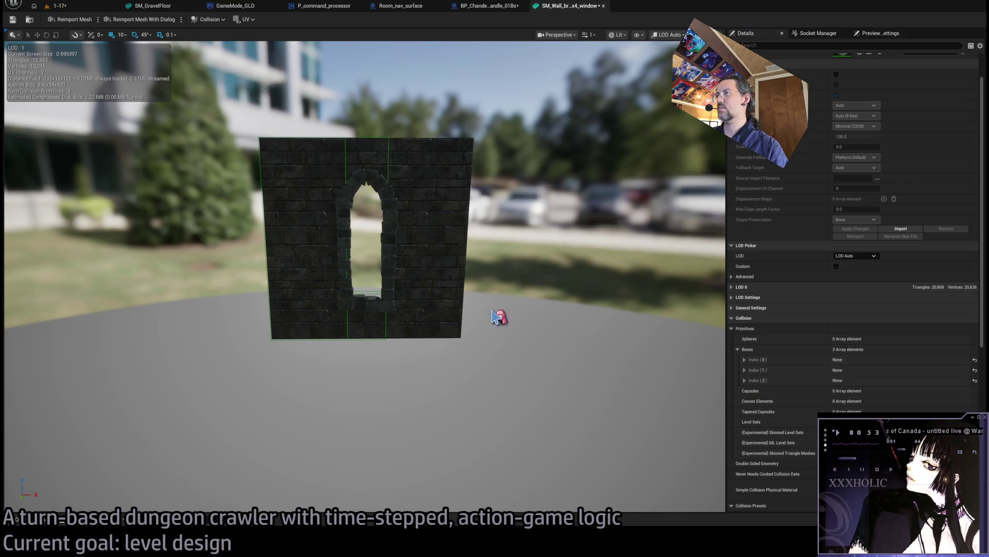
# - Duplicate the left collision box and move the copy to the right of the window
pyautogui.click(332, 182)
pyautogui.click(264, 183)
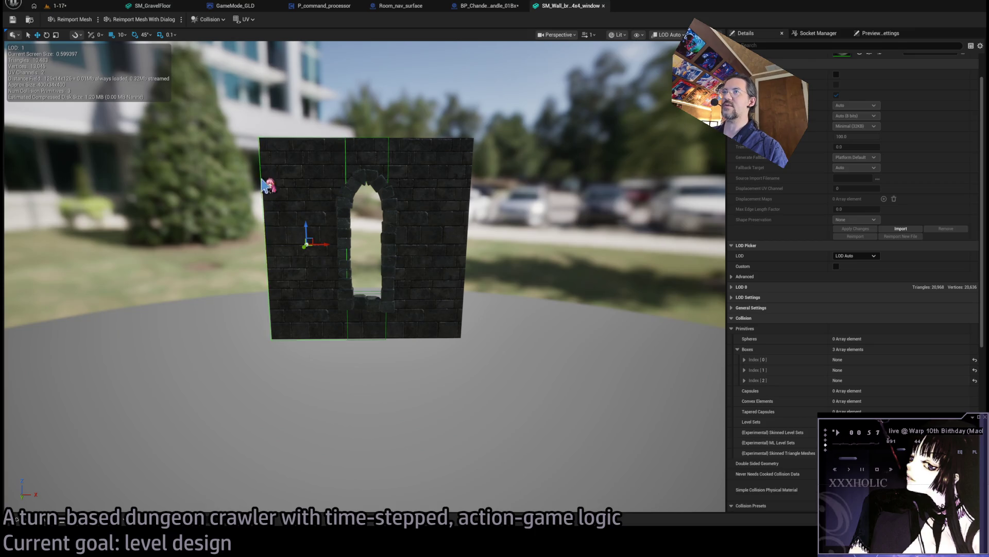
pyautogui.hotkey('ctrl', 'd')
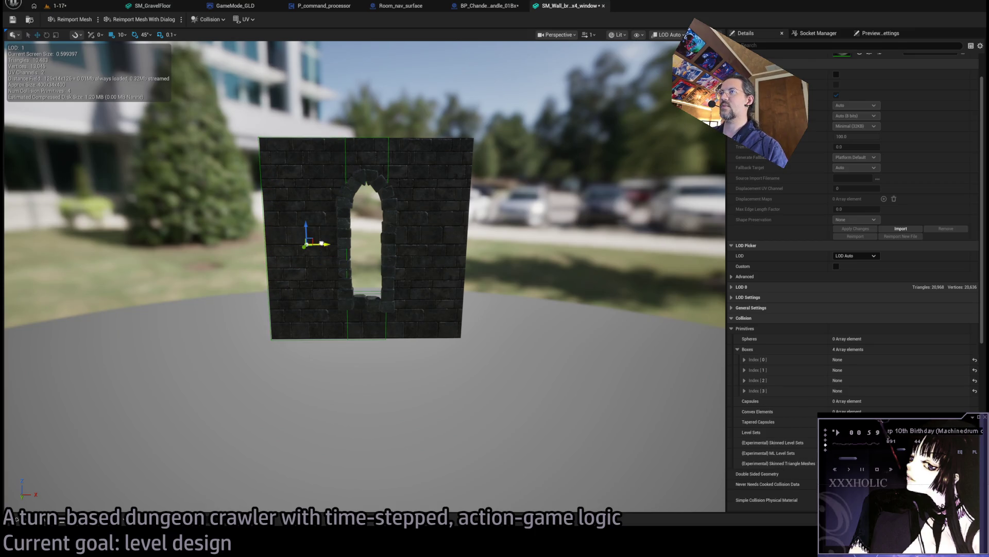
pyautogui.moveTo(321, 244)
pyautogui.mouseDown()
pyautogui.moveTo(457, 250)
pyautogui.moveTo(443, 257)
pyautogui.mouseUp()
pyautogui.click(383, 297)
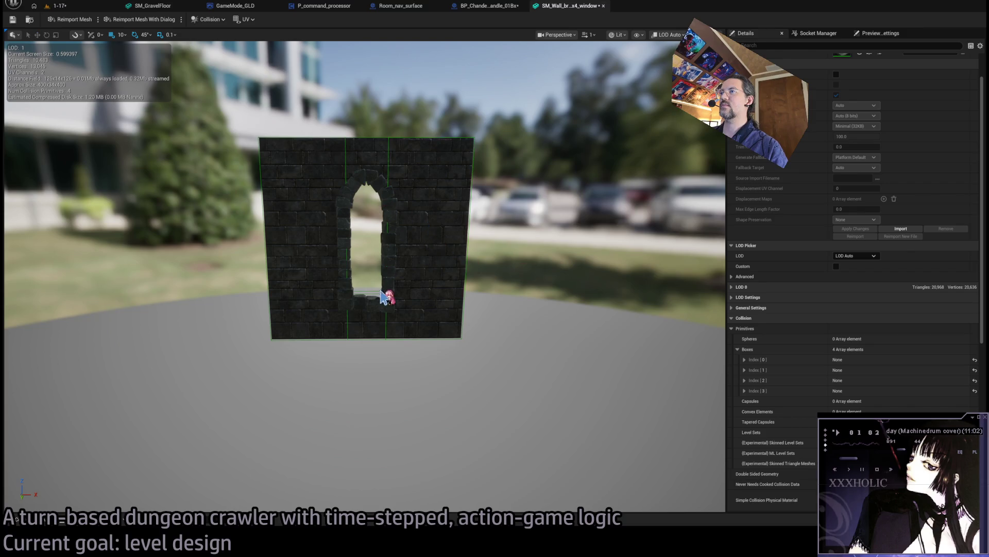
# - Set the bottom box's Center Z to 40, then return to the 1-17 level and Play
pyautogui.click(745, 370)
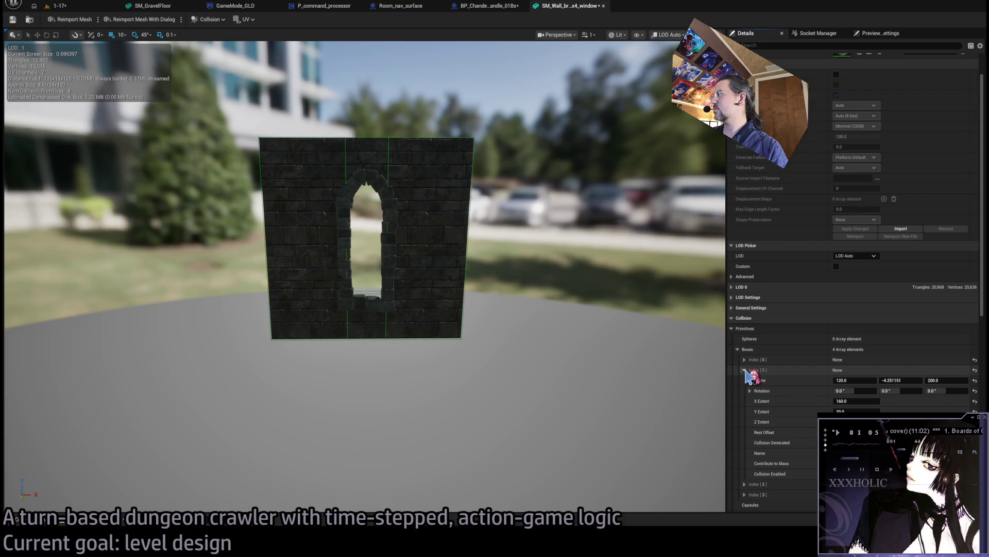
pyautogui.click(745, 370)
pyautogui.click(745, 380)
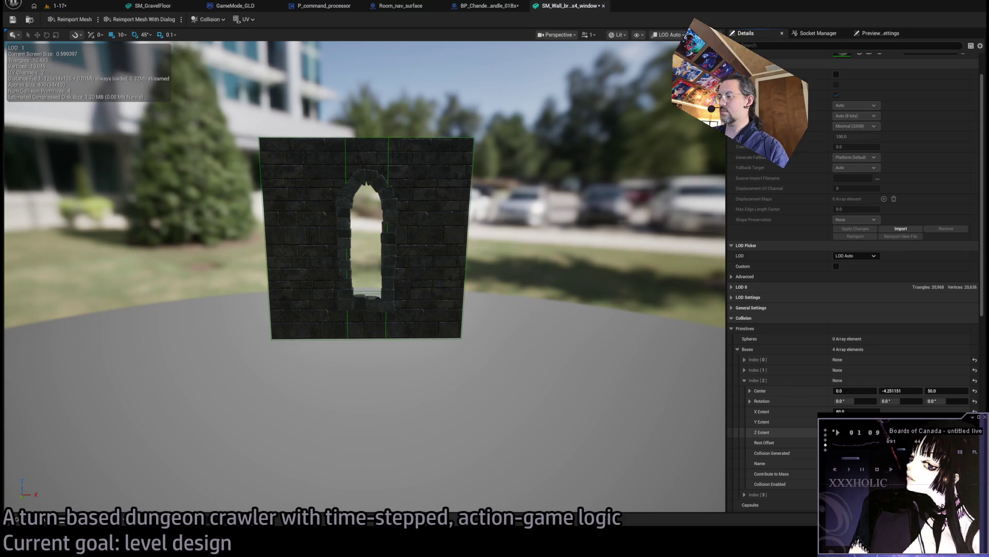
pyautogui.click(372, 308)
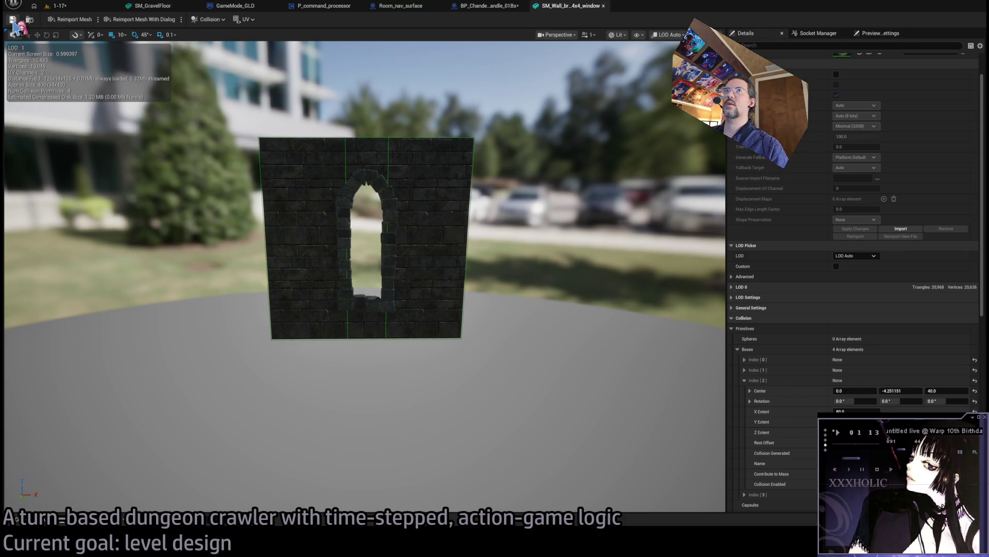
pyautogui.hotkey('ctrl', 'Tab')
pyautogui.click(200, 22)
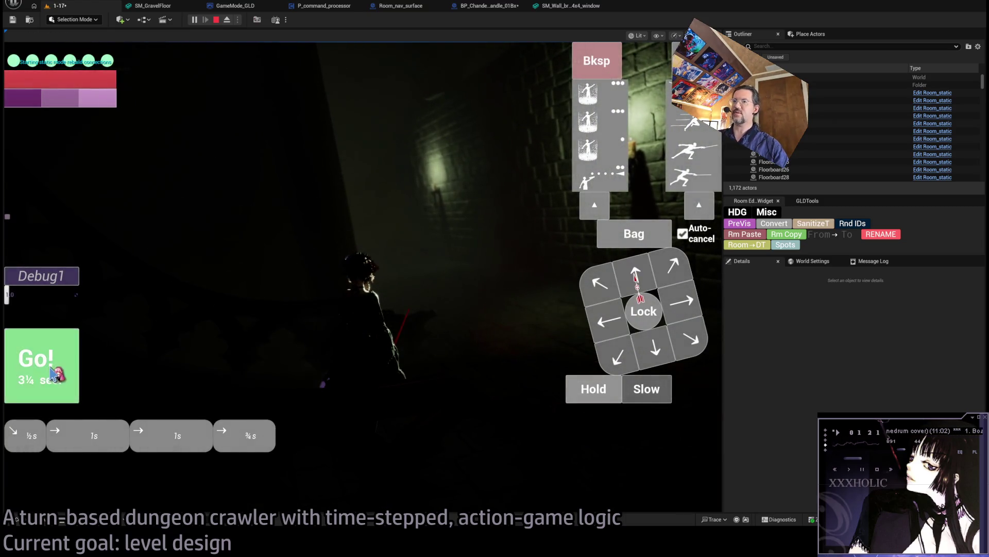
# - Walk the character several turns into the window opening, then Eject to the editor camera
pyautogui.click(55, 376)
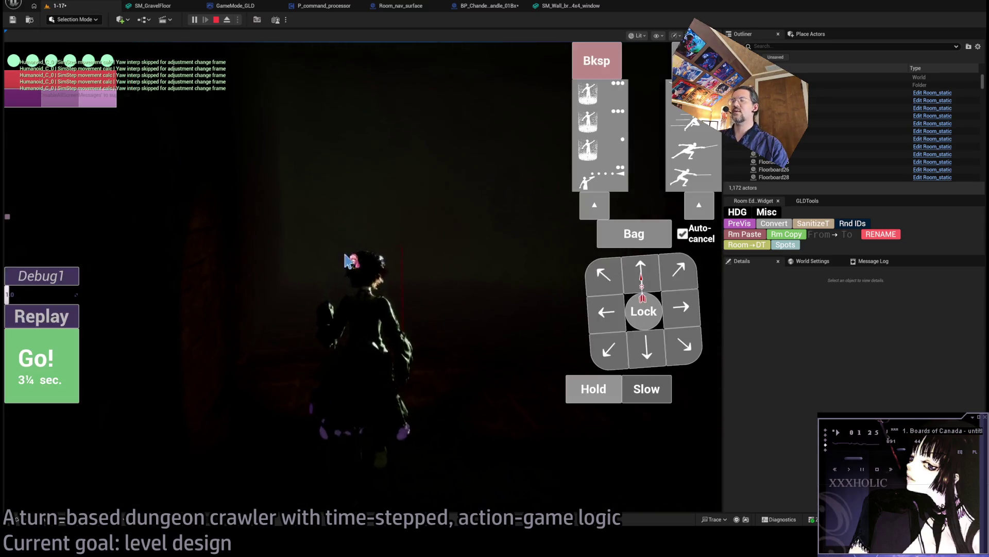
pyautogui.click(662, 283)
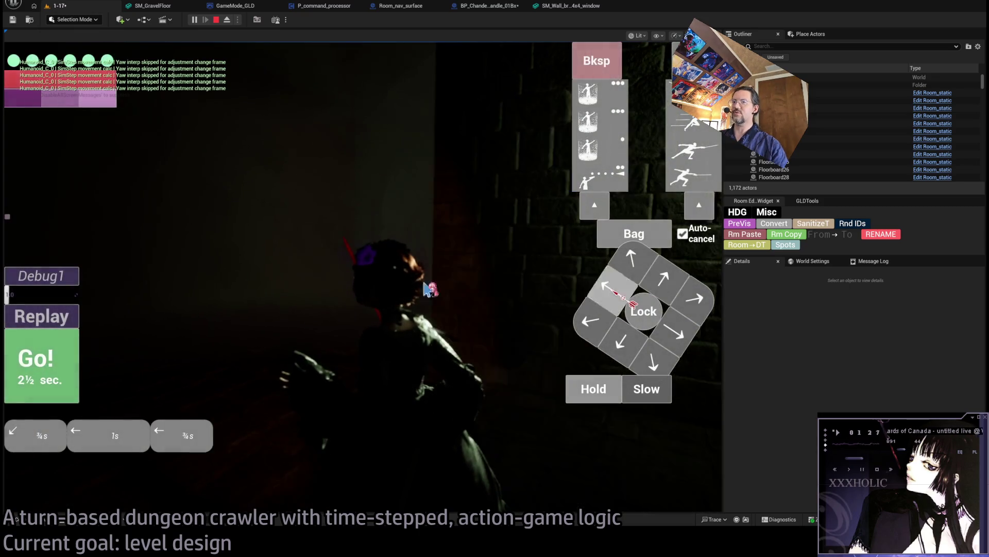
pyautogui.click(52, 361)
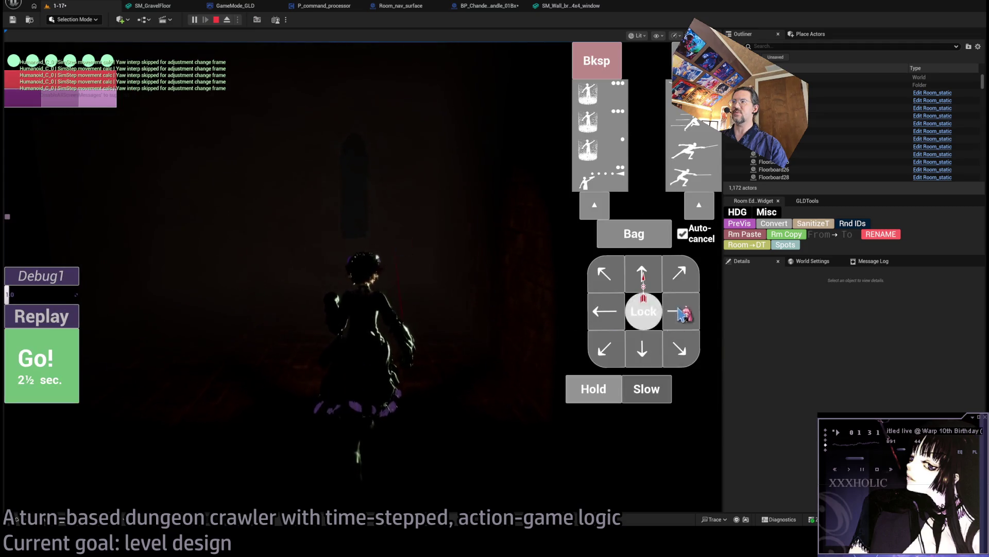
pyautogui.click(659, 284)
pyautogui.click(661, 283)
pyautogui.click(51, 364)
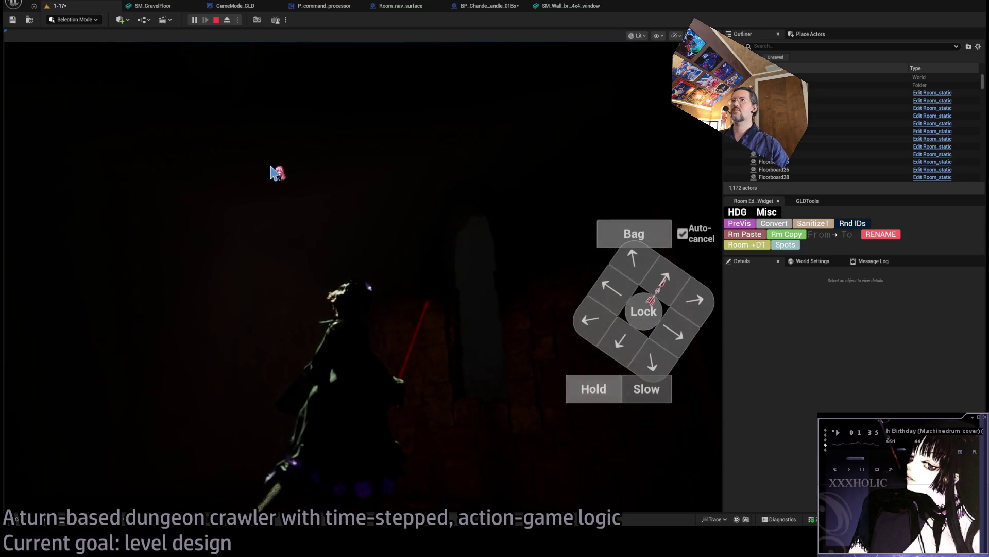
pyautogui.click(46, 360)
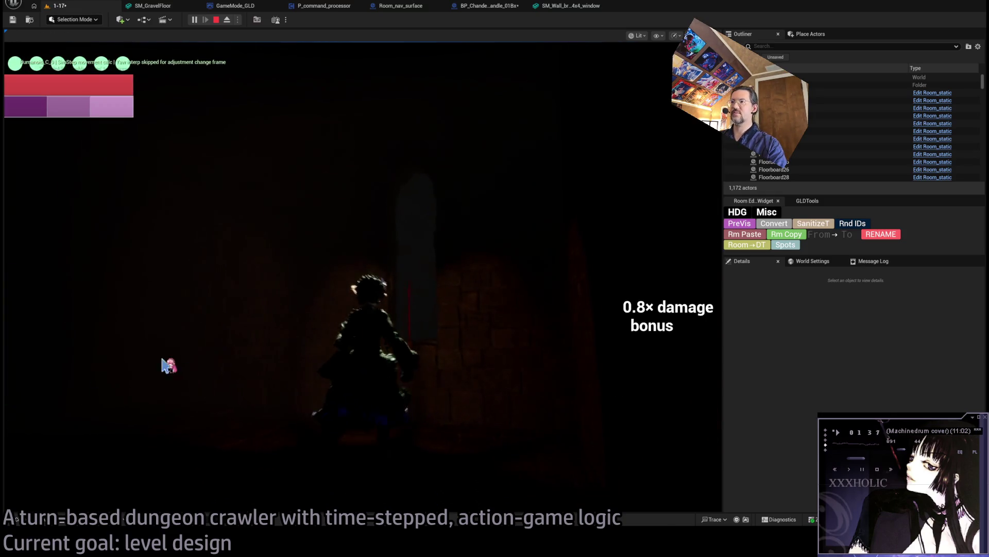
pyautogui.click(51, 361)
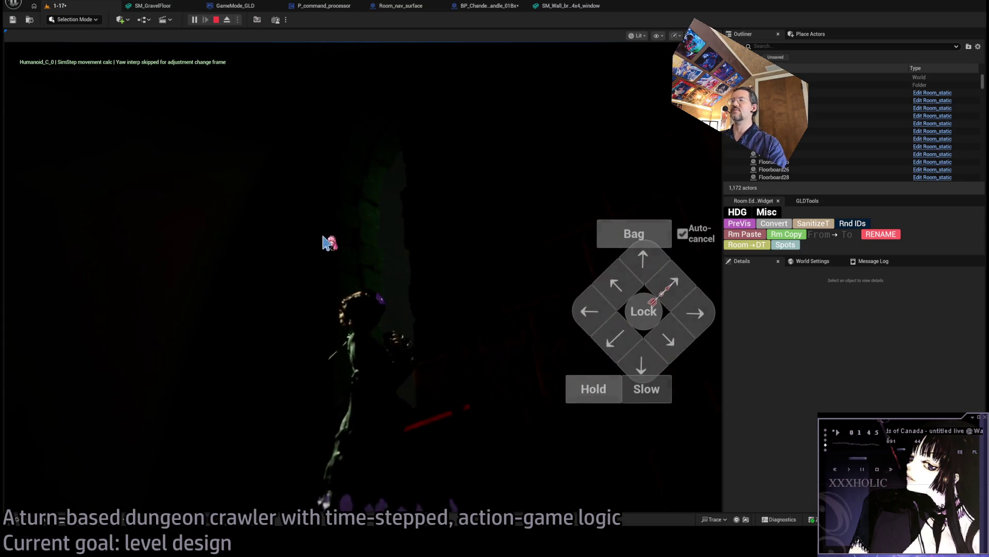
pyautogui.click(227, 20)
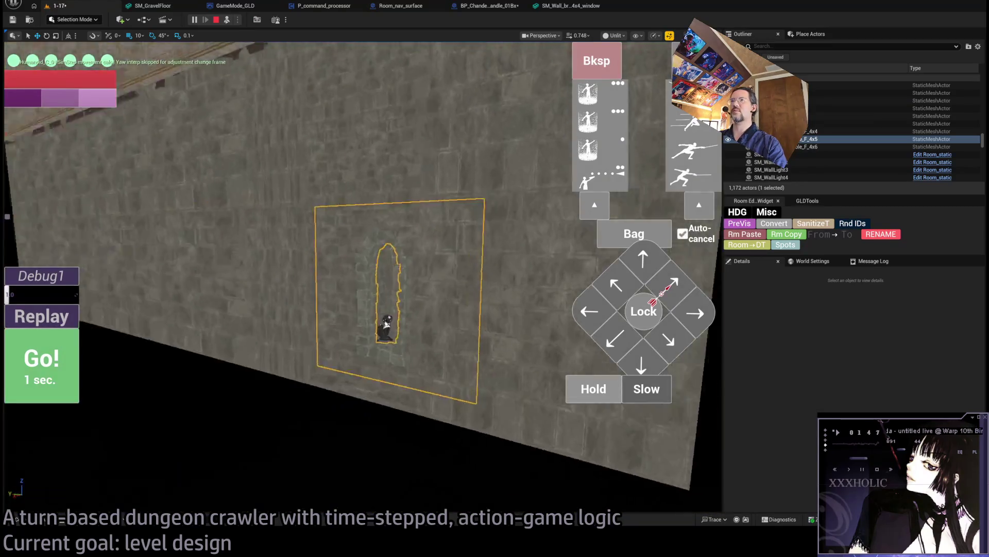
# - Stop the playtest and slide both filler wall pieces 80 units on Y to close the gap
pyautogui.moveTo(577, 402); pyautogui.dragTo(557, 400)
pyautogui.press('f')
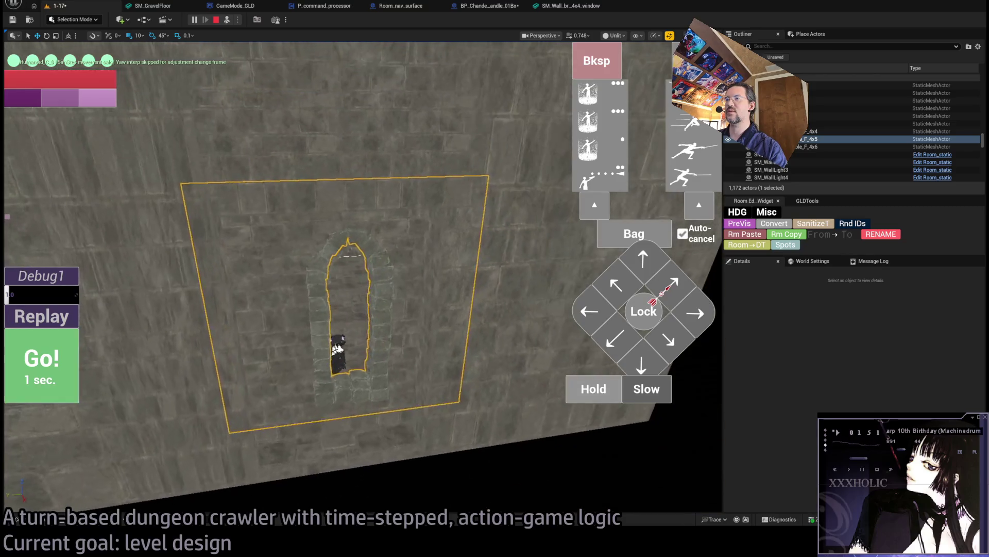
pyautogui.press('Escape')
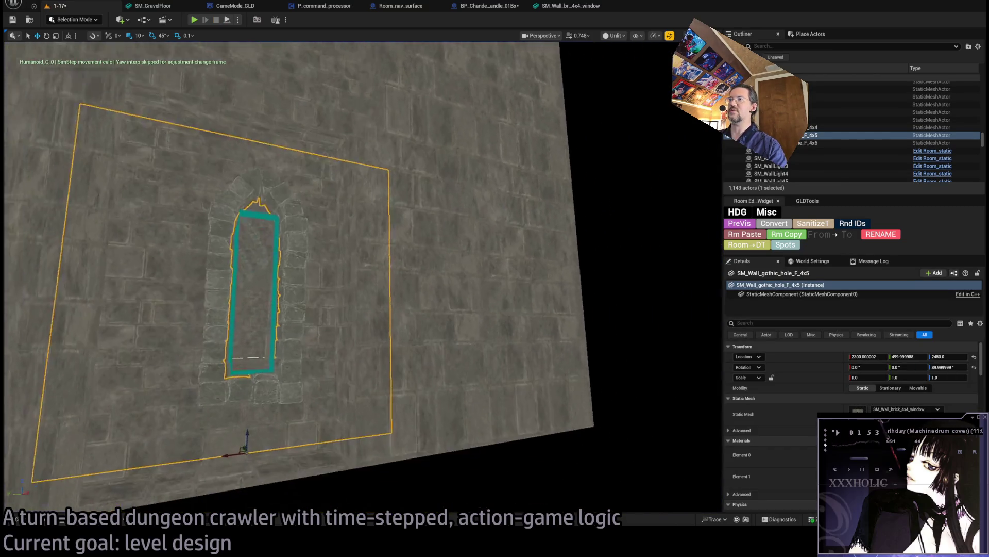
pyautogui.click(380, 287)
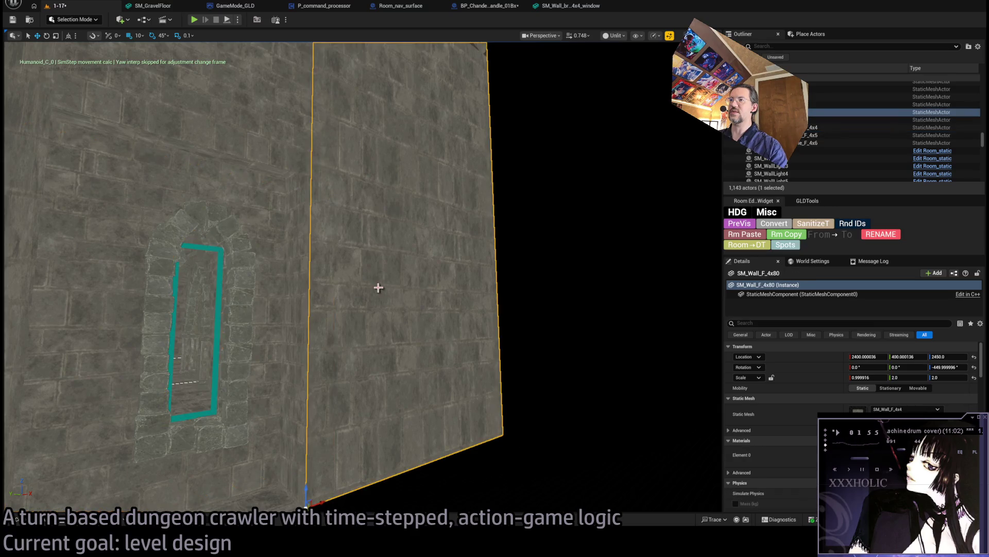
pyautogui.press('f')
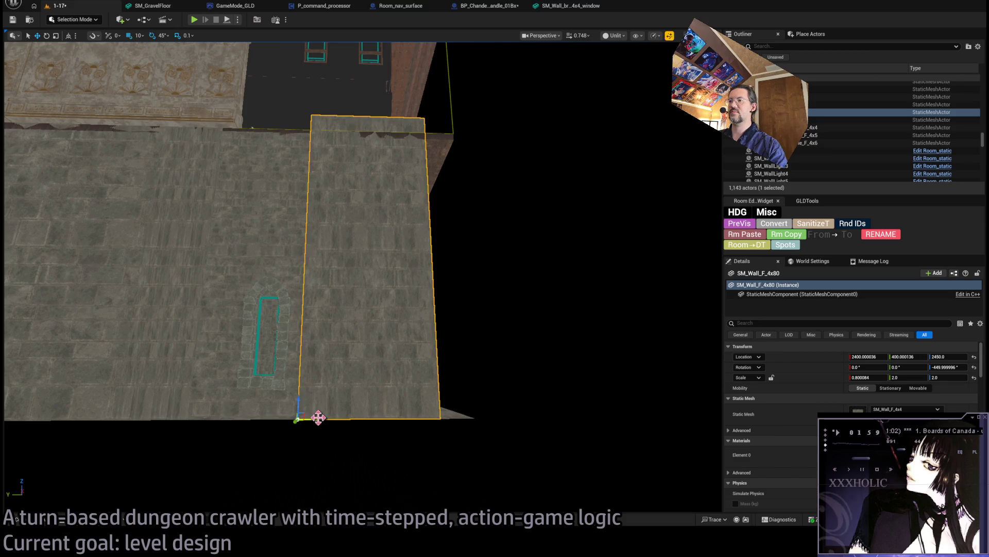
pyautogui.scroll(6, 437, 319)
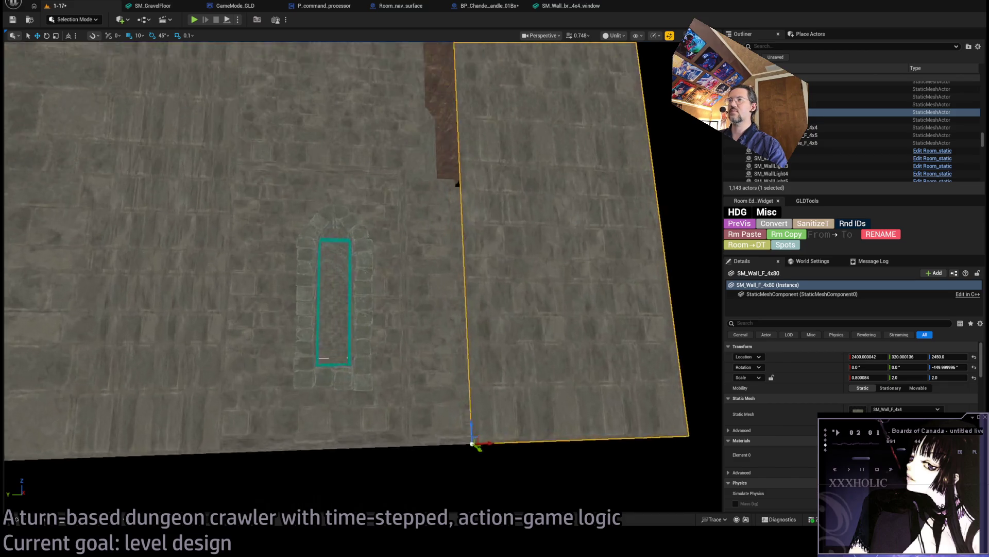
pyautogui.keyDown('ctrl'); pyautogui.click(437, 319); pyautogui.keyUp('ctrl')
pyautogui.click(452, 339)
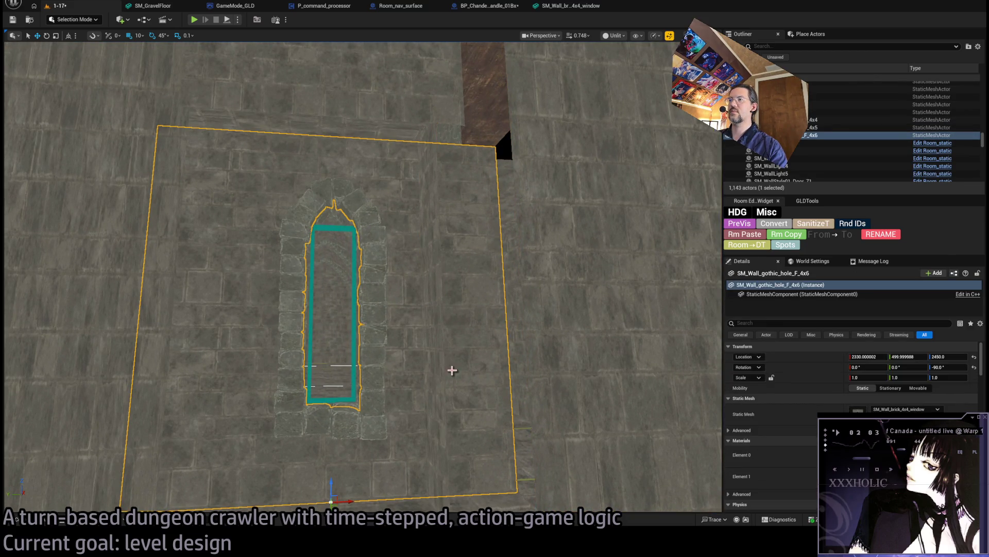
pyautogui.moveTo(452, 370)
pyautogui.mouseDown()
pyautogui.moveTo(365, 189)
pyautogui.moveTo(413, 318)
pyautogui.moveTo(352, 378)
pyautogui.mouseUp()
pyautogui.keyDown('ctrl'); pyautogui.click(412, 318); pyautogui.keyUp('ctrl')
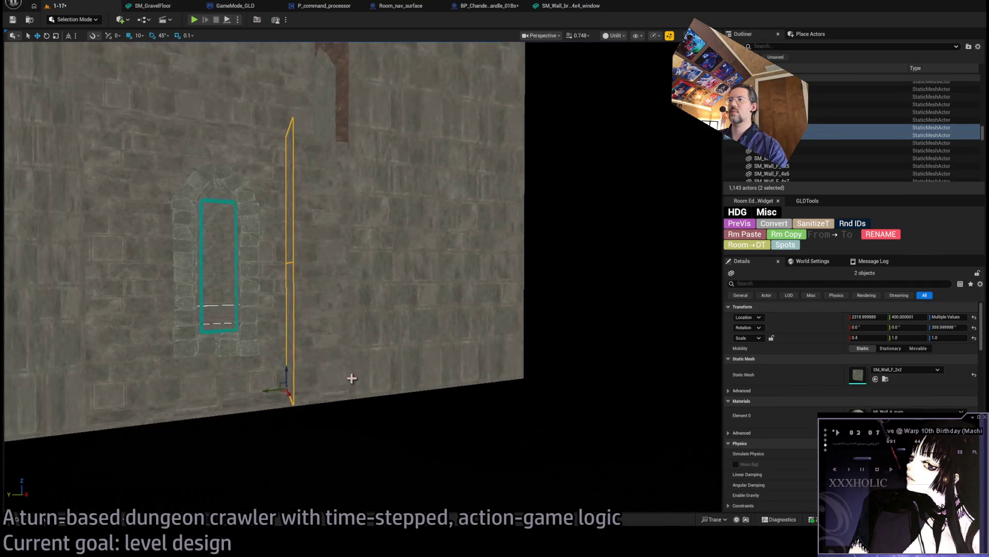
pyautogui.moveTo(278, 392)
pyautogui.mouseDown()
pyautogui.moveTo(330, 380)
pyautogui.moveTo(304, 355)
pyautogui.moveTo(324, 322)
pyautogui.moveTo(410, 328)
pyautogui.moveTo(380, 337)
pyautogui.mouseUp()
# - Widen SM_Wall_F_4x81 on X to fill the remaining gap and save the level
pyautogui.click(323, 322)
pyautogui.moveTo(368, 275); pyautogui.dragTo(347, 249)
pyautogui.click(347, 249)
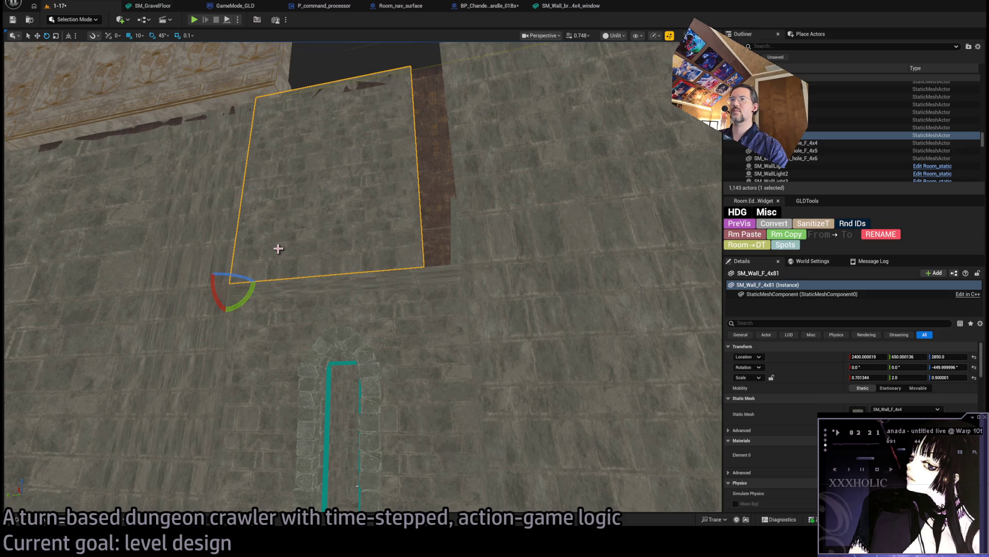
pyautogui.moveTo(235, 266); pyautogui.dragTo(231, 268)
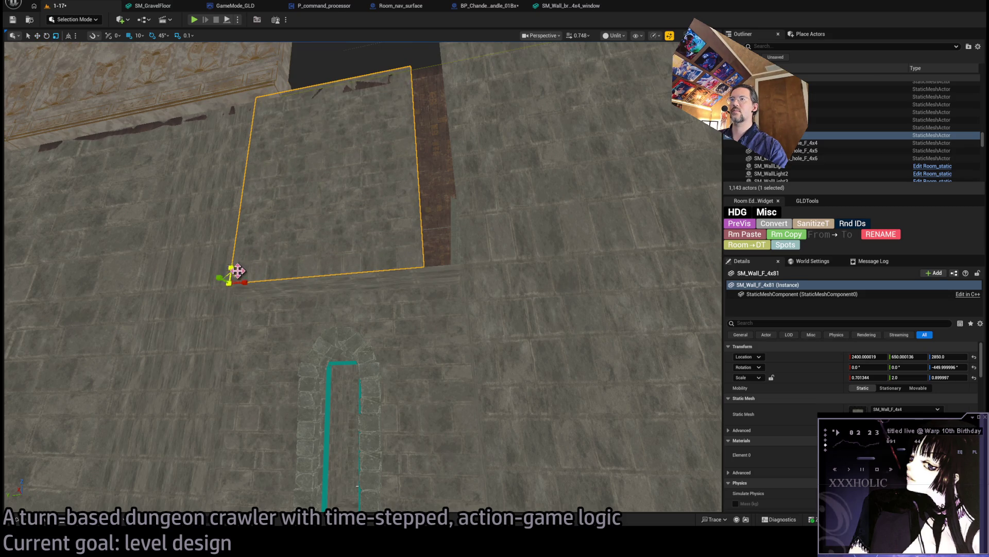
pyautogui.moveTo(233, 283); pyautogui.dragTo(248, 282)
pyautogui.moveTo(299, 310); pyautogui.dragTo(306, 304)
pyautogui.hotkey('ctrl', 's')
# - Push DirectionalLightPortal13 20 units along X into the window
pyautogui.moveTo(313, 248)
pyautogui.mouseDown()
pyautogui.moveTo(277, 226)
pyautogui.moveTo(320, 218)
pyautogui.moveTo(345, 244)
pyautogui.mouseUp()
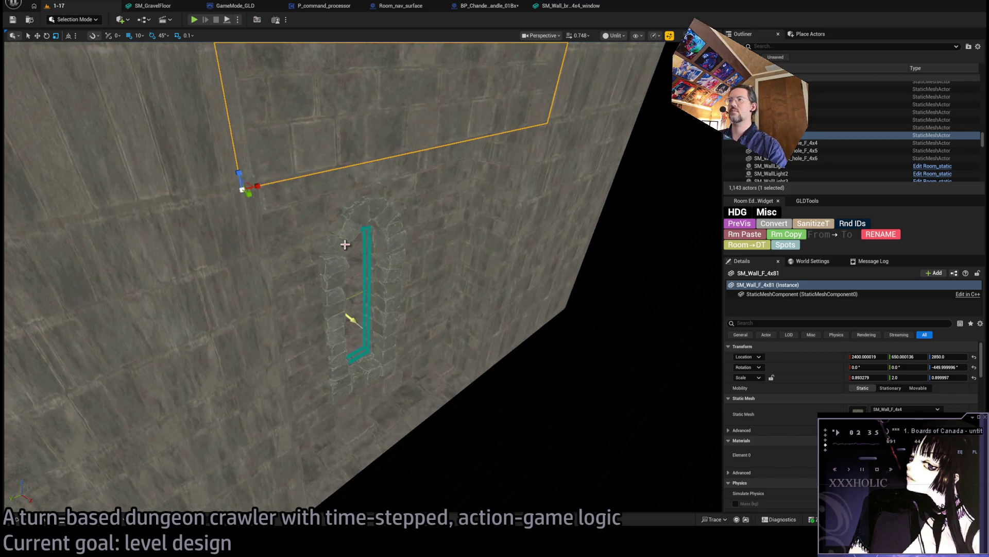
pyautogui.click(367, 350)
pyautogui.moveTo(339, 294)
pyautogui.mouseDown()
pyautogui.moveTo(352, 323)
pyautogui.moveTo(360, 307)
pyautogui.mouseUp()
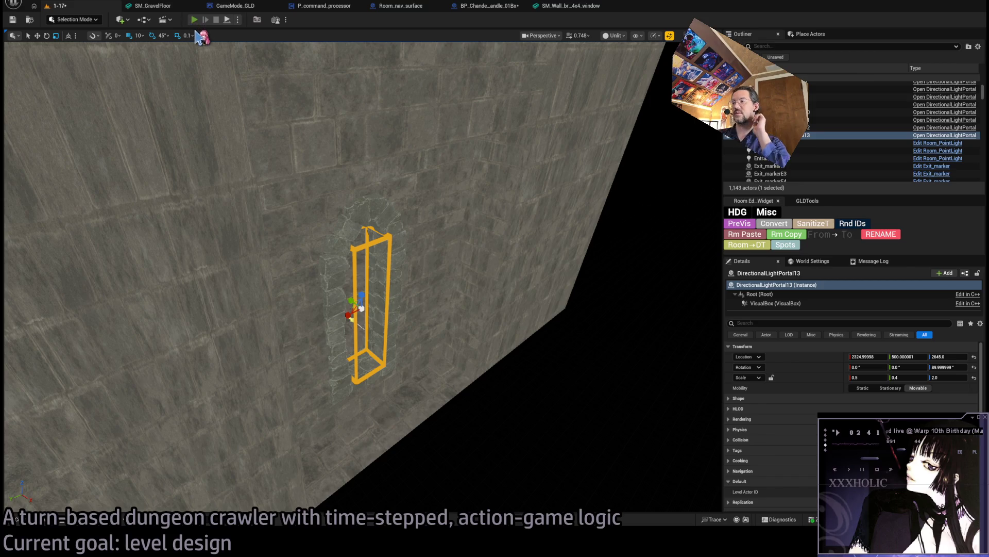
# - Play the level, walk the character toward the teal-lit window, then stop the session
pyautogui.hotkey('alt', 'p')
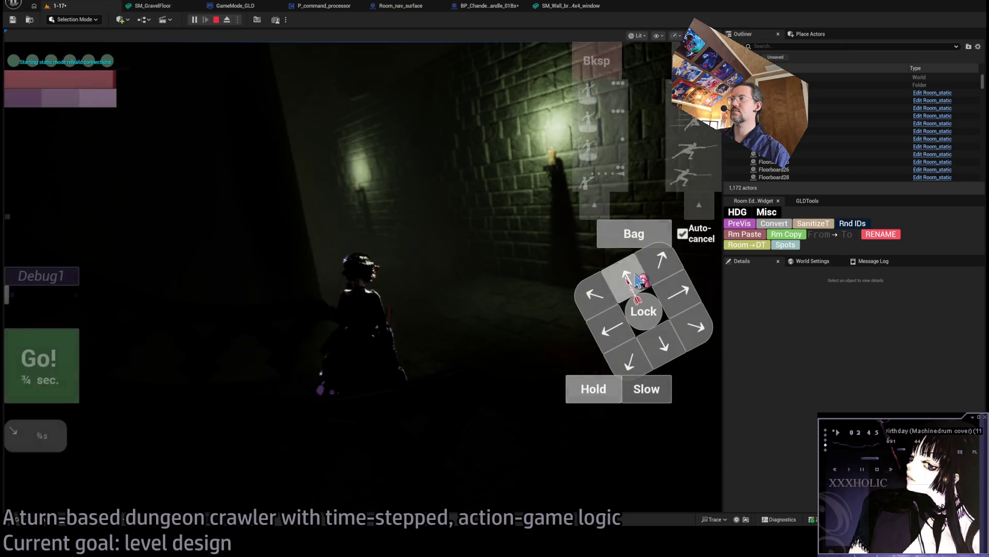
pyautogui.click(637, 281)
pyautogui.click(64, 357)
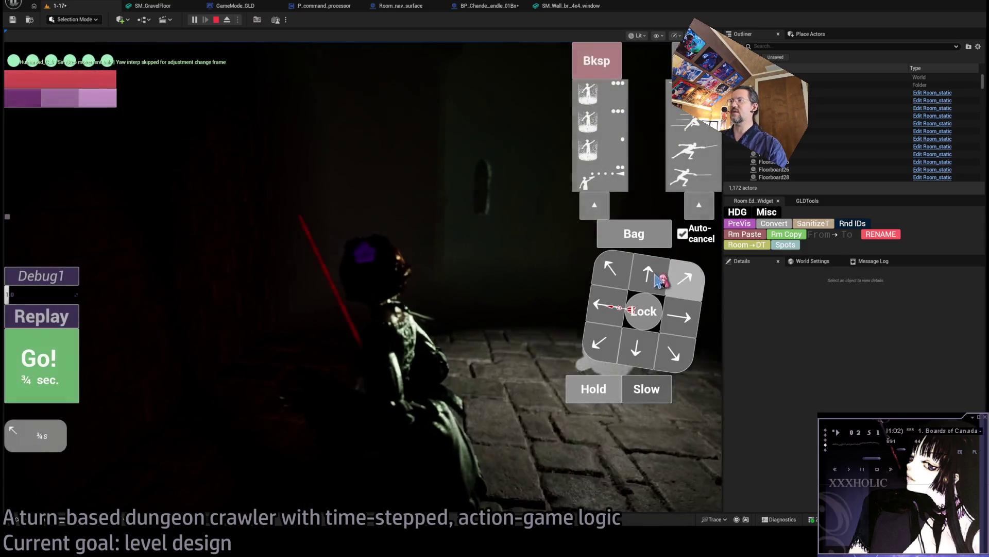
pyautogui.click(659, 279)
pyautogui.click(73, 369)
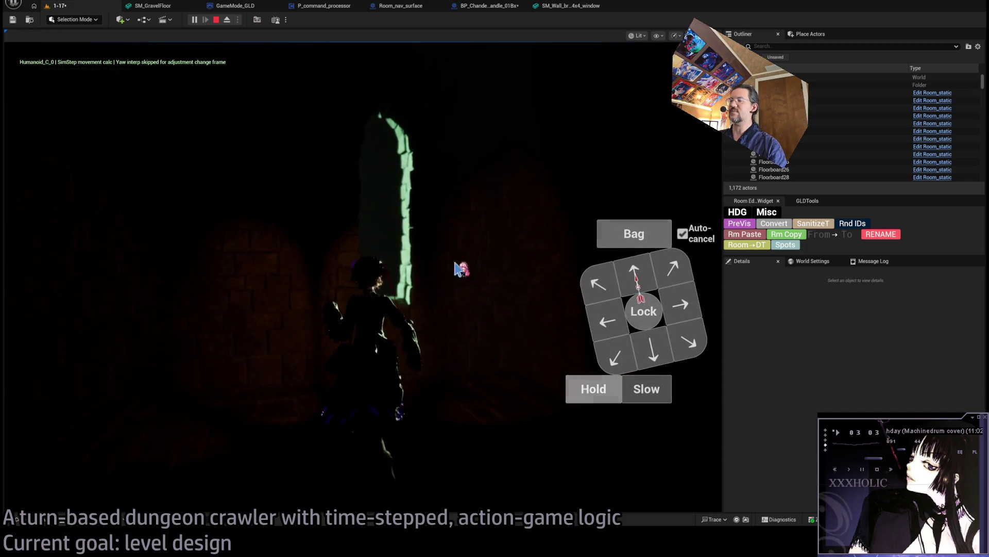
pyautogui.click(460, 268)
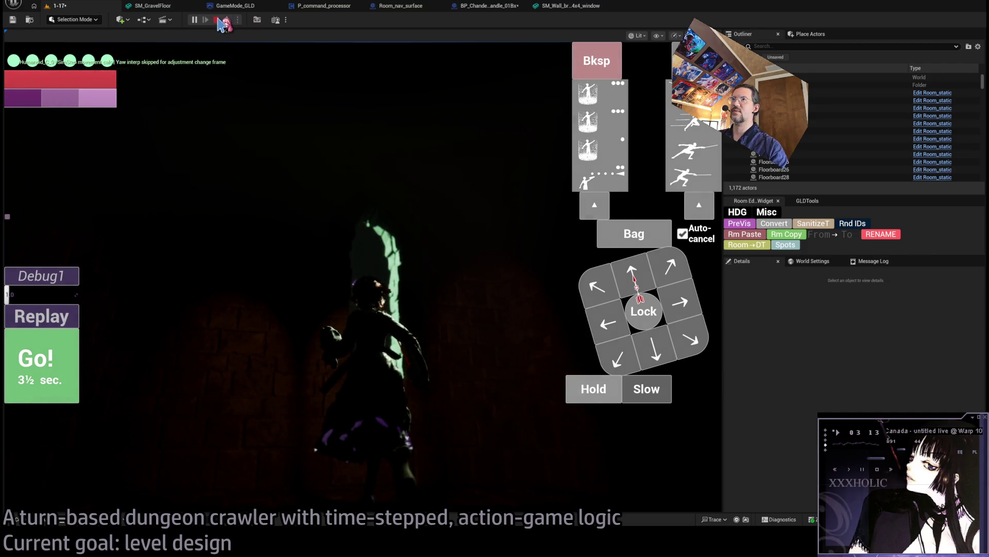
pyautogui.click(217, 20)
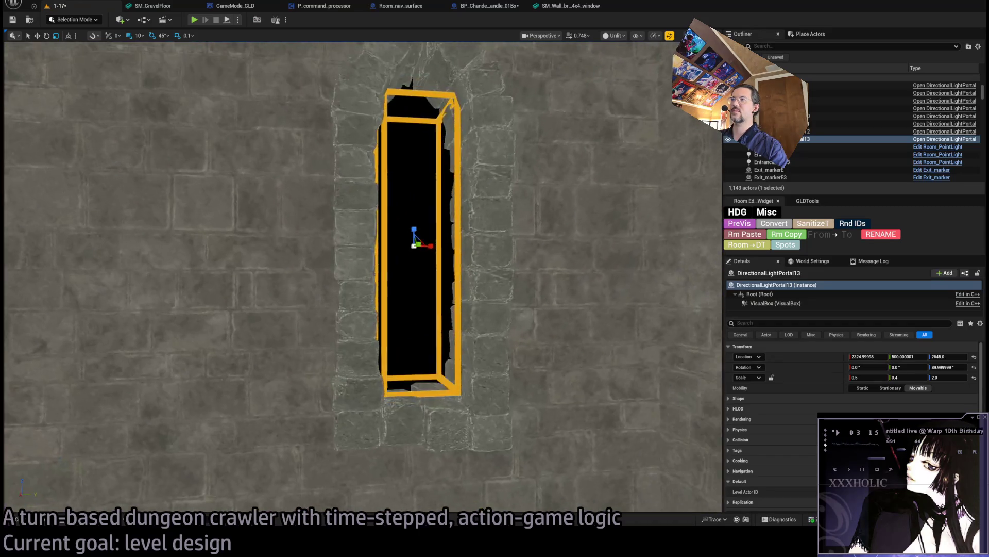
# - Save the level, fly the view to another wall, and launch a new playtest with Alt+P
pyautogui.hotkey('ctrl', 's')
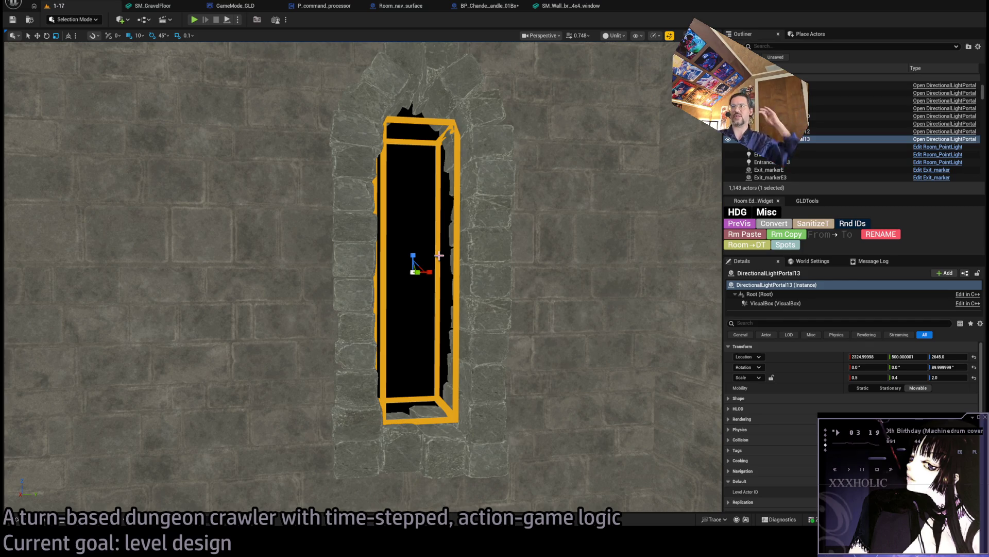
pyautogui.moveTo(423, 265)
pyautogui.mouseDown()
pyautogui.moveTo(407, 265)
pyautogui.moveTo(408, 296)
pyautogui.moveTo(361, 232)
pyautogui.moveTo(143, 56)
pyautogui.mouseUp()
pyautogui.hotkey('alt', 'p')
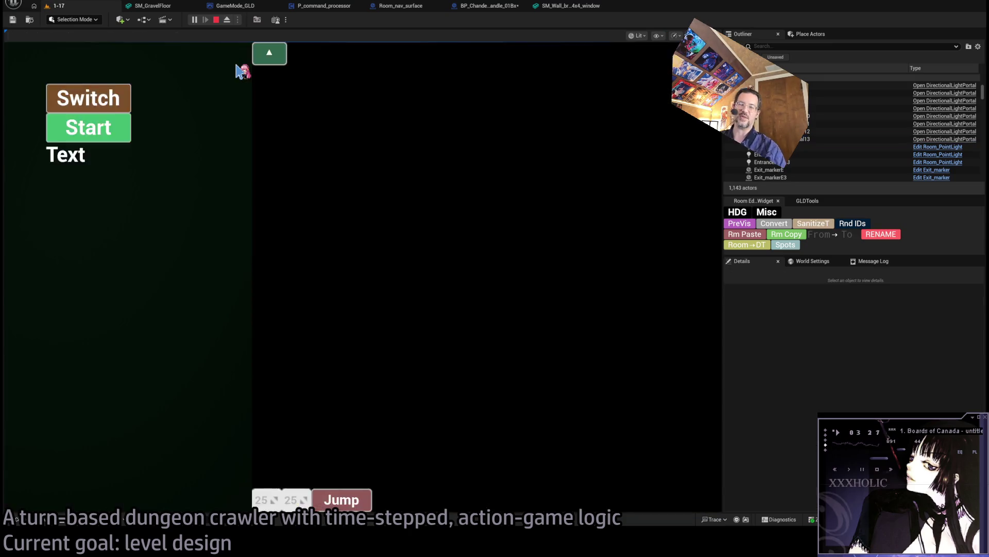
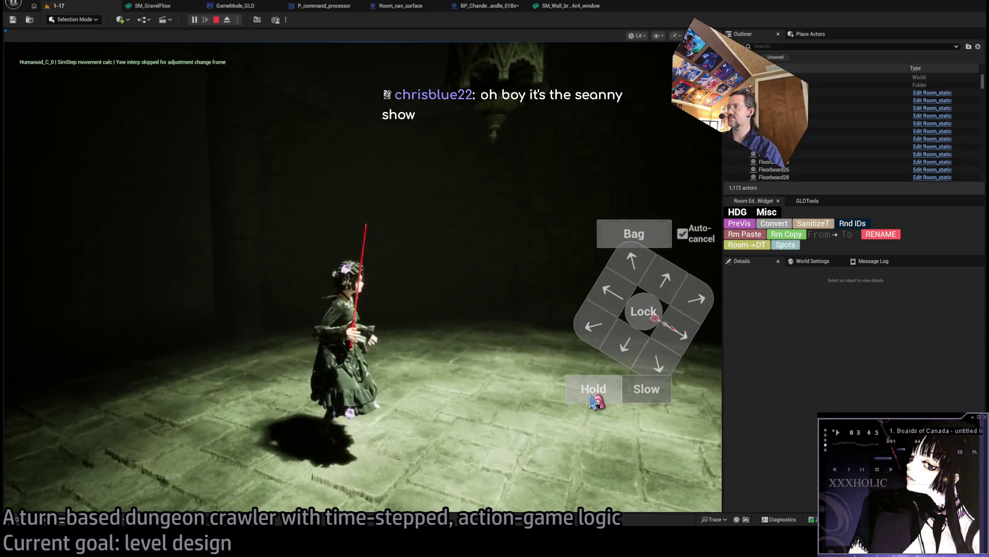
# - Walk the character under the chandelier with the on-screen move pad, then stop playing
pyautogui.click(77, 369)
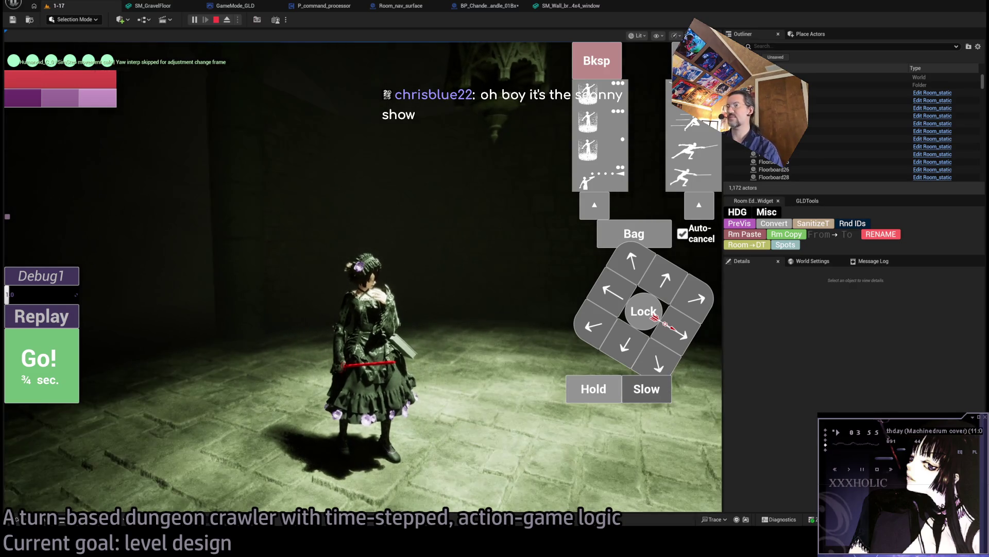
pyautogui.click(530, 400)
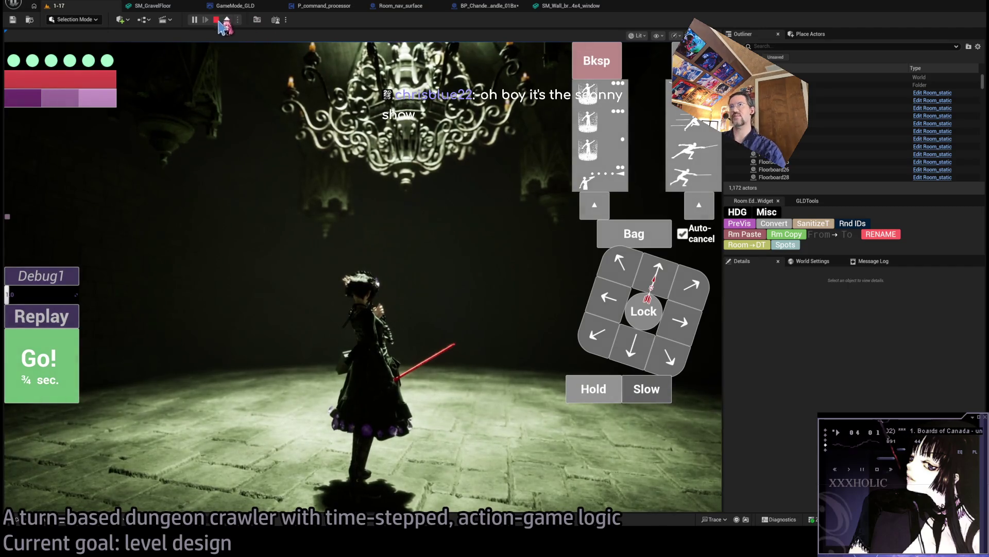
pyautogui.click(382, 181)
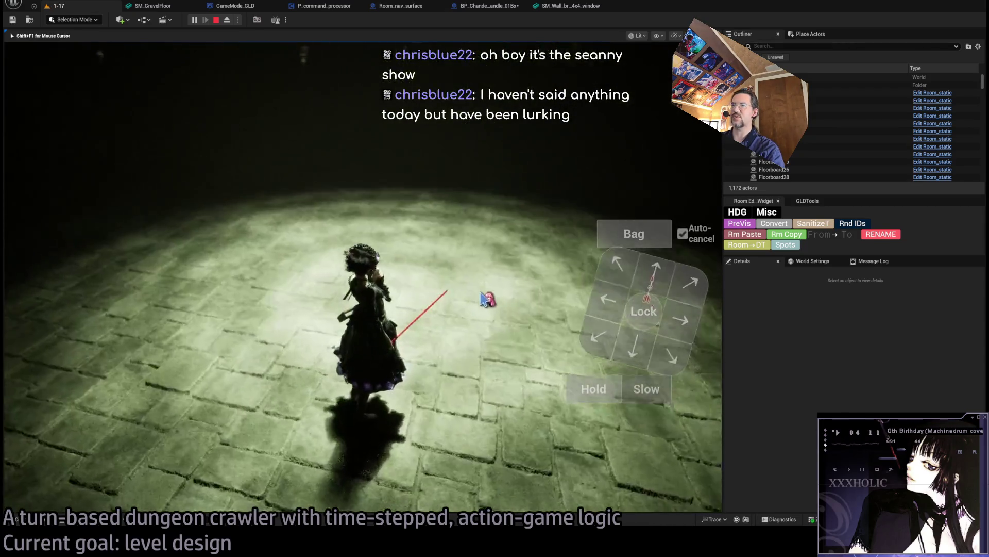
pyautogui.press('Escape')
# - Lower the chandelier's downward and upward spotlights onto the chandelier
pyautogui.moveTo(431, 269); pyautogui.dragTo(429, 262)
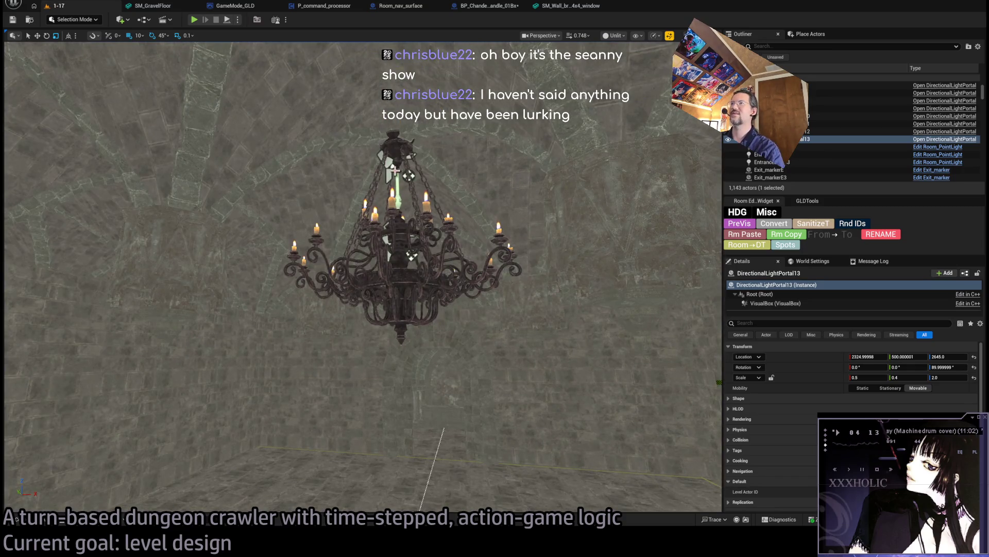
pyautogui.click(394, 170)
pyautogui.moveTo(396, 172); pyautogui.dragTo(397, 295)
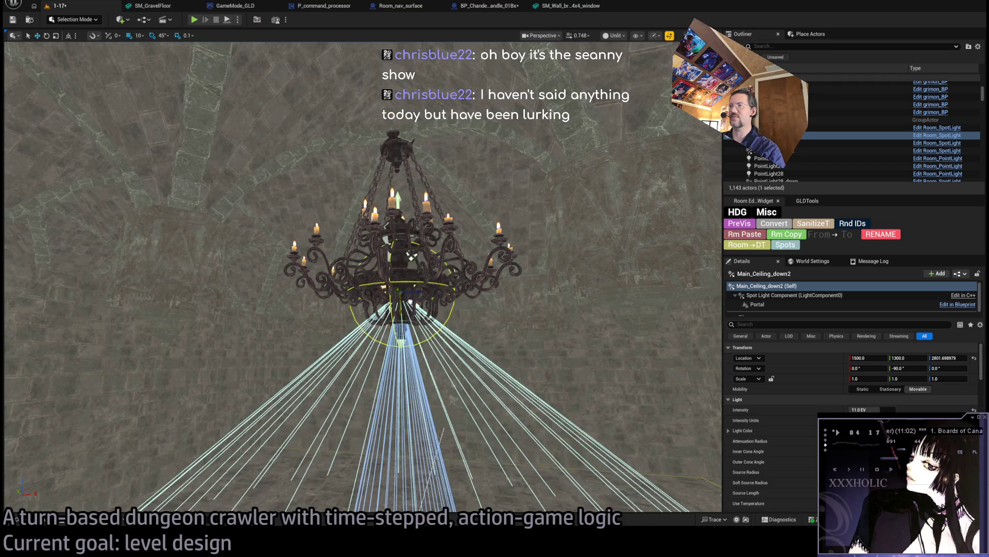
pyautogui.click(392, 242)
pyautogui.moveTo(397, 238)
pyautogui.mouseDown()
pyautogui.moveTo(400, 291)
pyautogui.moveTo(418, 242)
pyautogui.mouseUp()
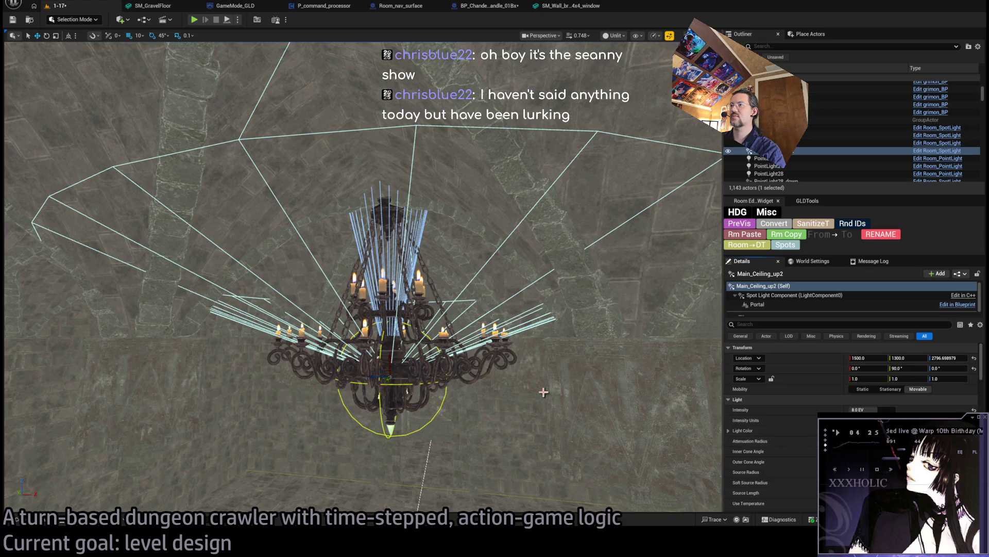
# - Rename Main_Ceiling_up2 to Dungeon_main_up and frame the Main_Ceiling_down2 spotlight
pyautogui.scroll(10, 543, 392)
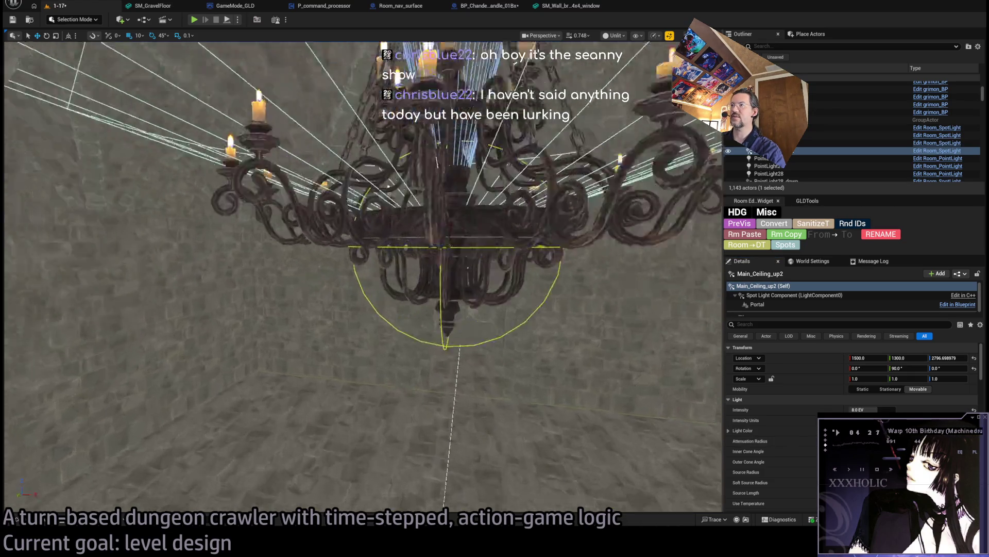
pyautogui.doubleClick(763, 143)
pyautogui.click(750, 150)
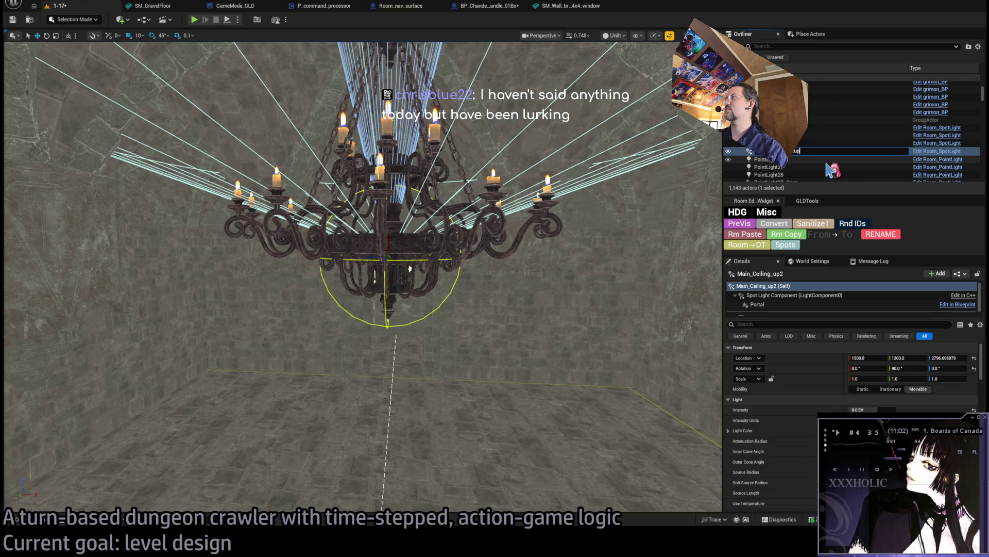
pyautogui.press('Return')
pyautogui.moveTo(440, 213)
pyautogui.mouseDown()
pyautogui.moveTo(428, 149)
pyautogui.moveTo(412, 175)
pyautogui.moveTo(415, 221)
pyautogui.mouseUp()
pyautogui.click(415, 412)
pyautogui.press('f')
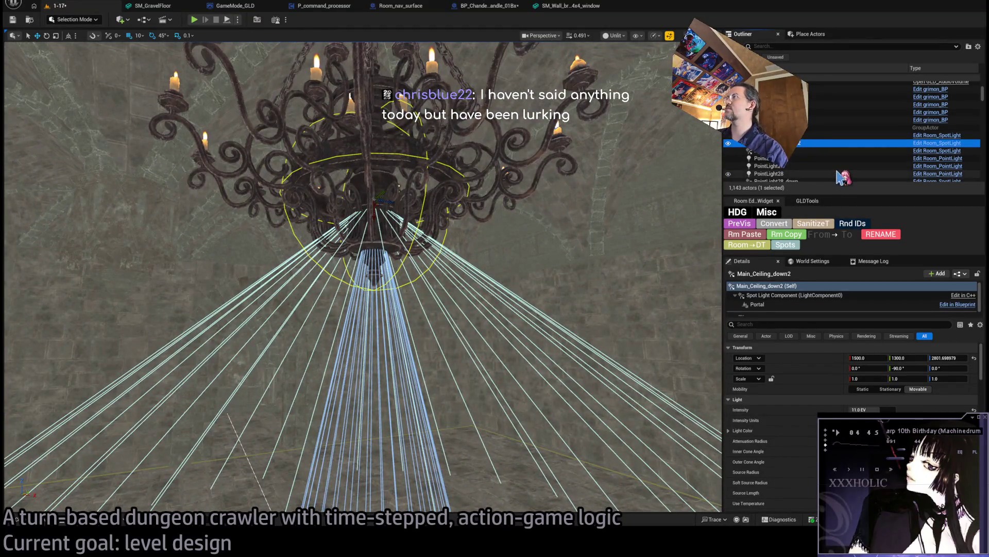
pyautogui.scroll(10, 840, 177)
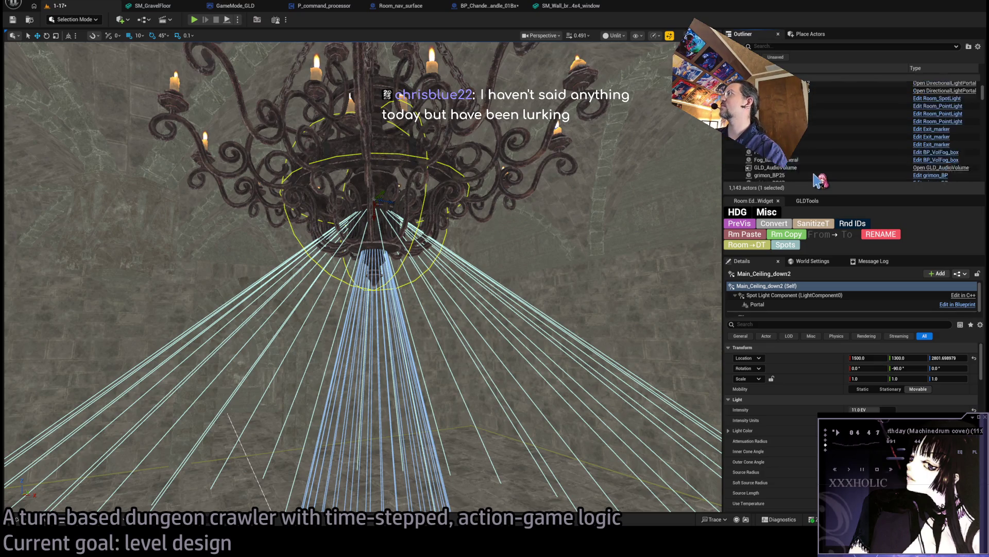
pyautogui.scroll(-10, 814, 141)
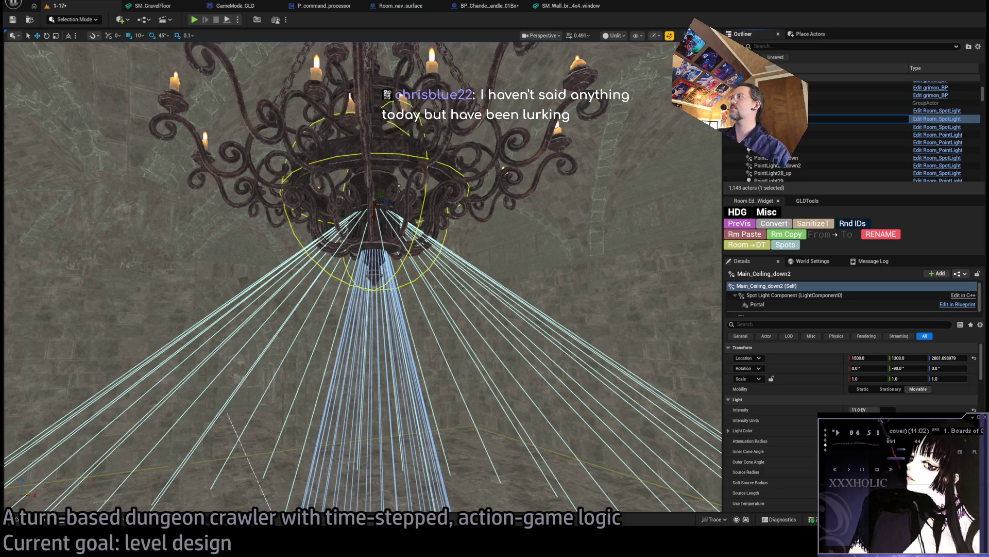
# - Rename the downward spotlight Dungeon_main_down and widen its inner and outer cone angles
pyautogui.hotkey('ctrl', 'z')
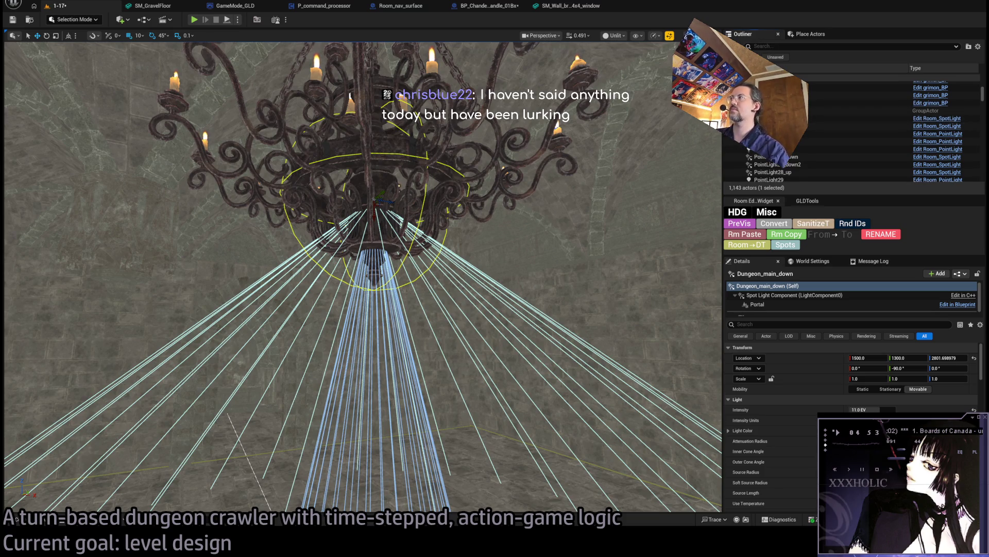
pyautogui.moveTo(515, 216); pyautogui.dragTo(537, 190)
pyautogui.moveTo(605, 287); pyautogui.dragTo(605, 330)
pyautogui.moveTo(714, 353)
pyautogui.mouseDown()
pyautogui.moveTo(713, 325)
pyautogui.moveTo(714, 353)
pyautogui.mouseUp()
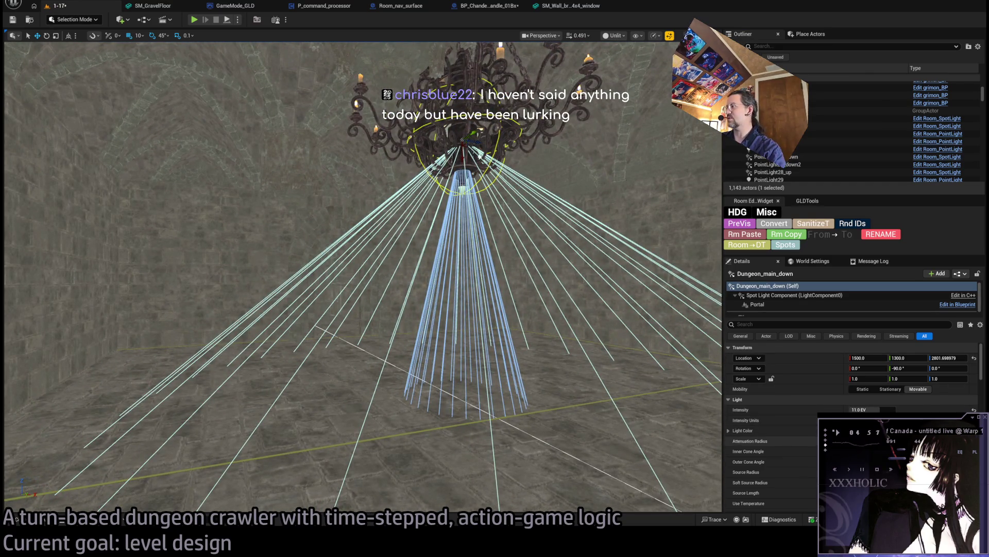
pyautogui.moveTo(855, 451)
pyautogui.mouseDown()
pyautogui.moveTo(897, 451)
pyautogui.moveTo(876, 462)
pyautogui.moveTo(896, 461)
pyautogui.mouseUp()
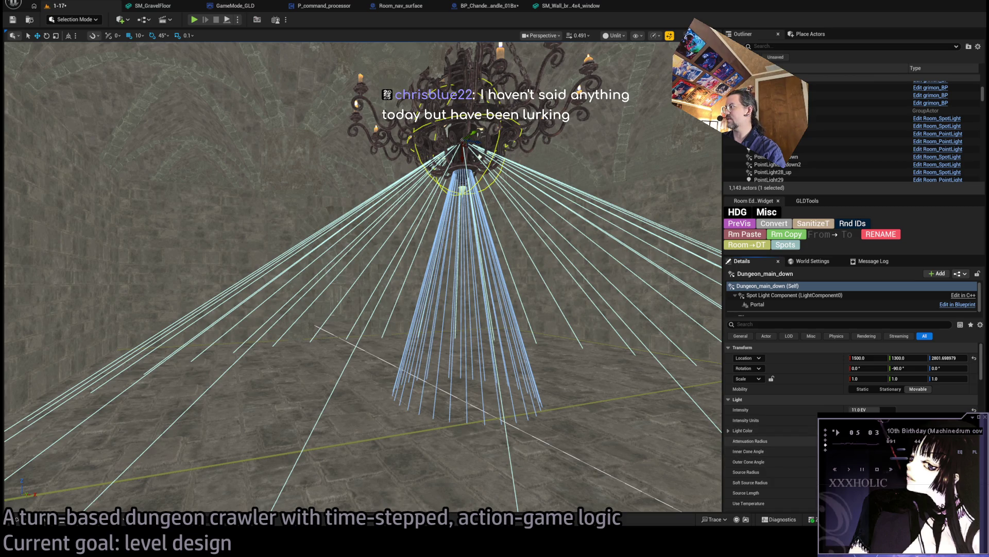
pyautogui.moveTo(629, 367)
pyautogui.mouseDown()
pyautogui.moveTo(593, 350)
pyautogui.moveTo(618, 371)
pyautogui.mouseUp()
pyautogui.moveTo(897, 461); pyautogui.dragTo(891, 462)
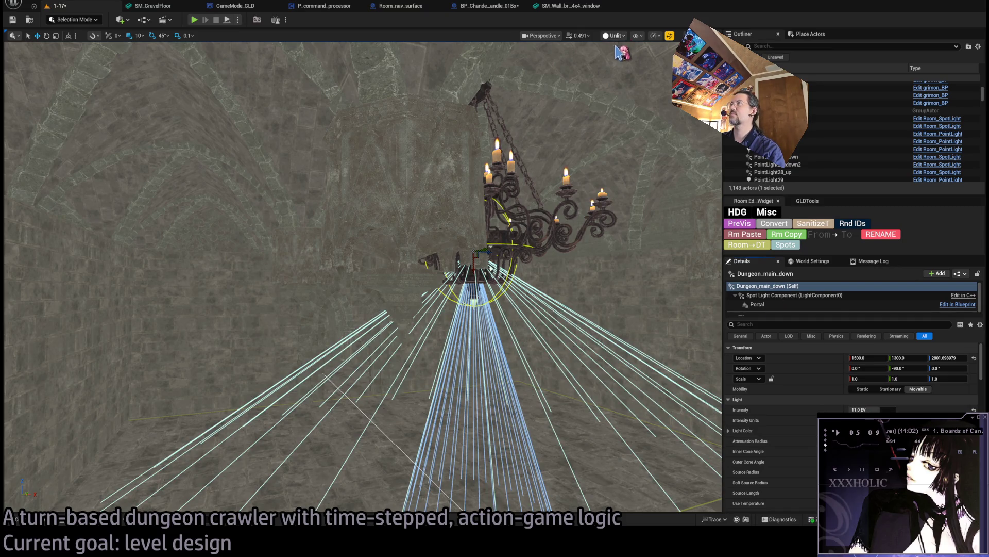
# - Switch the viewport to Lit and set the spotlight's intensity to 12.0 EV
pyautogui.hotkey('alt', '4')
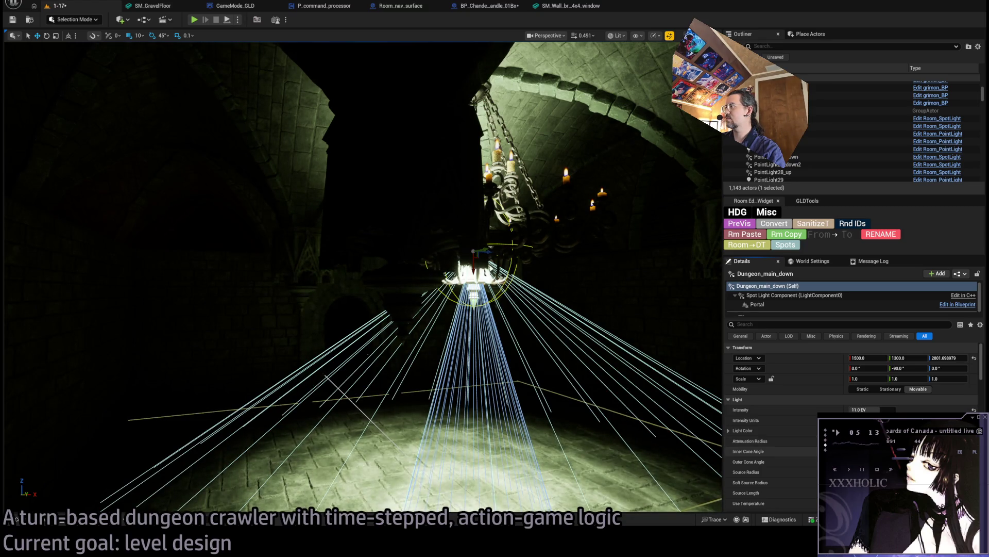
pyautogui.press('f')
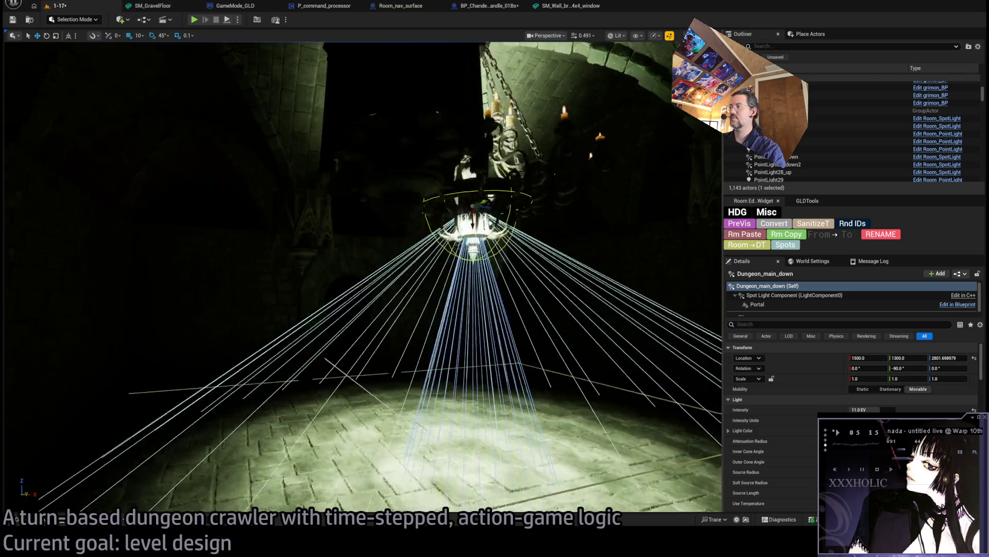
pyautogui.moveTo(592, 408); pyautogui.dragTo(592, 409)
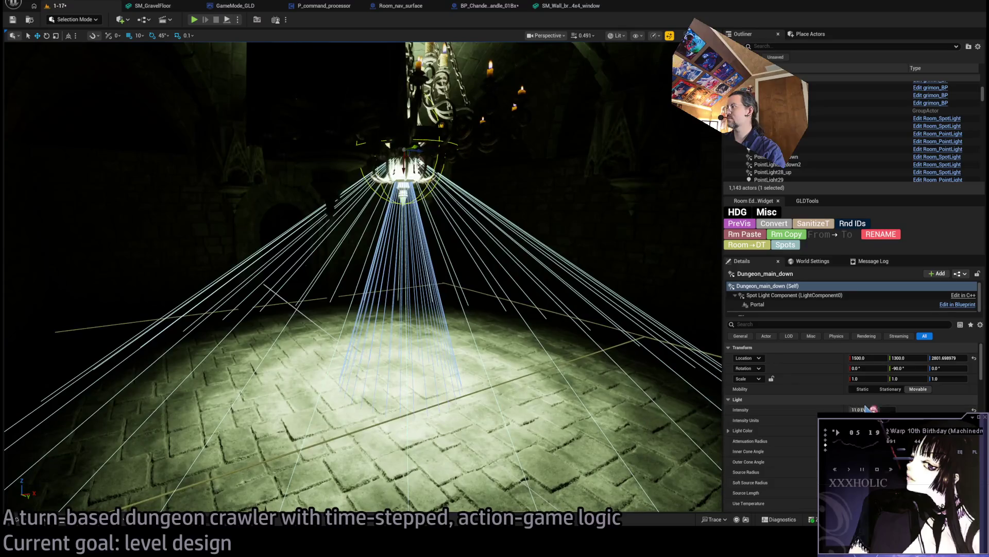
pyautogui.write('12')
pyautogui.press('Return')
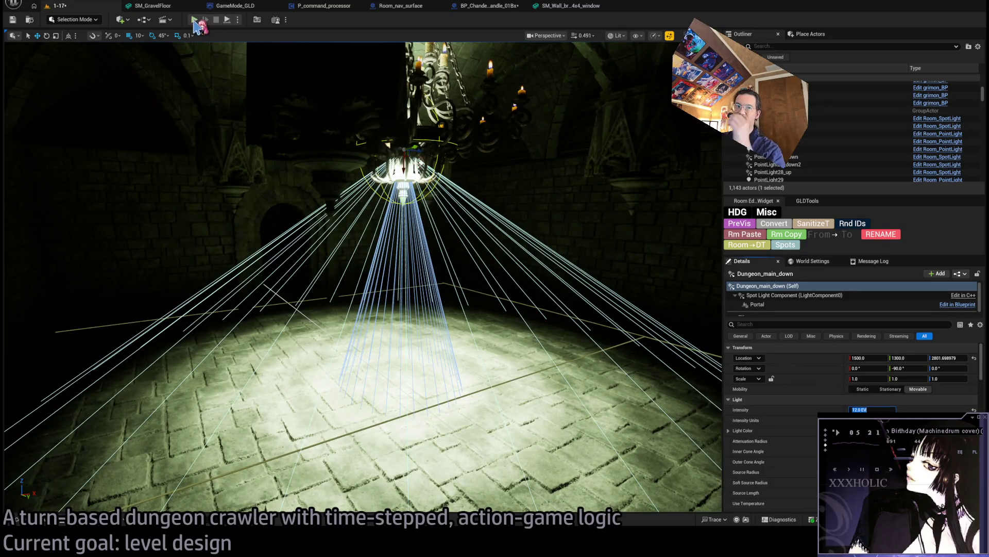
pyautogui.click(194, 20)
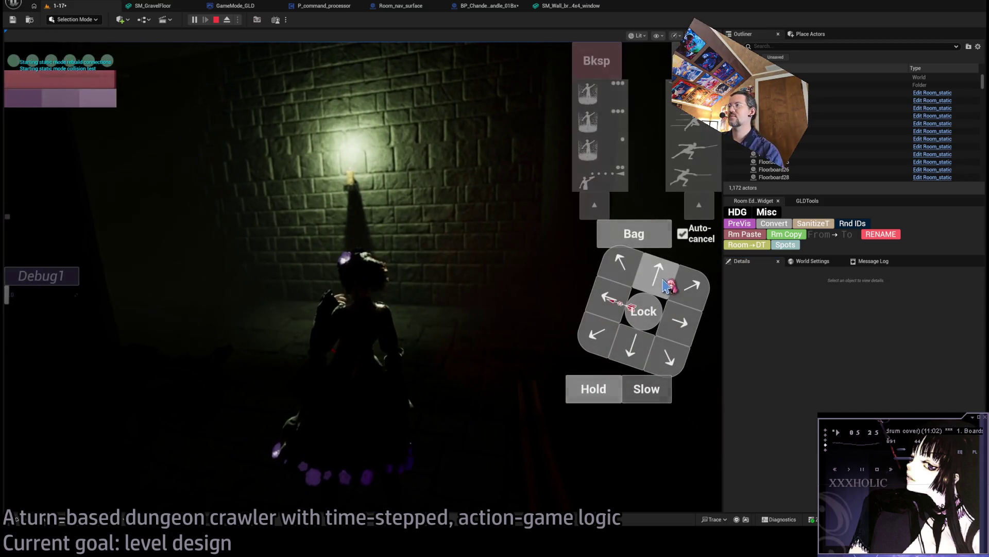
# - Move Spawn_marker from X 464 to 1214 and replay to check the lighting from there
pyautogui.press('Escape')
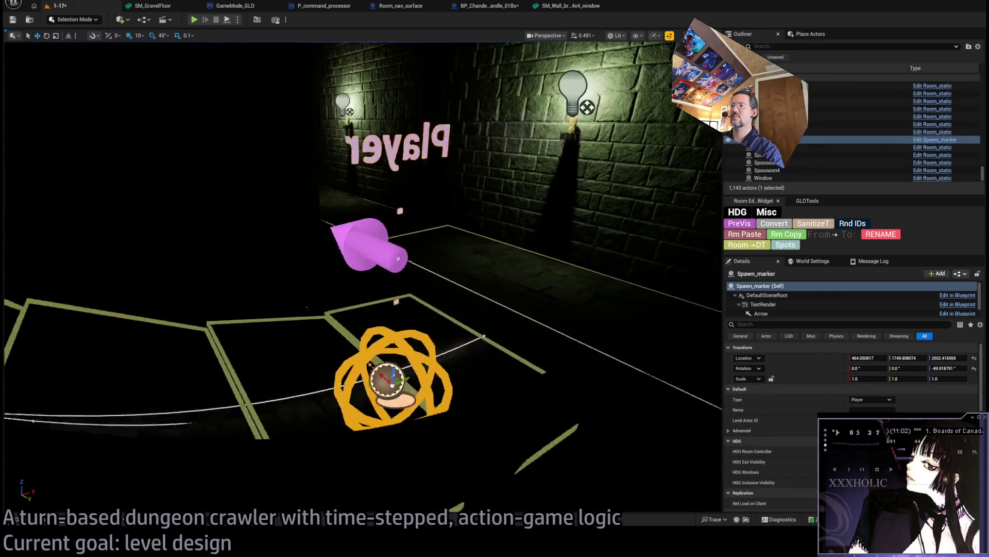
pyautogui.moveTo(272, 350); pyautogui.dragTo(294, 341)
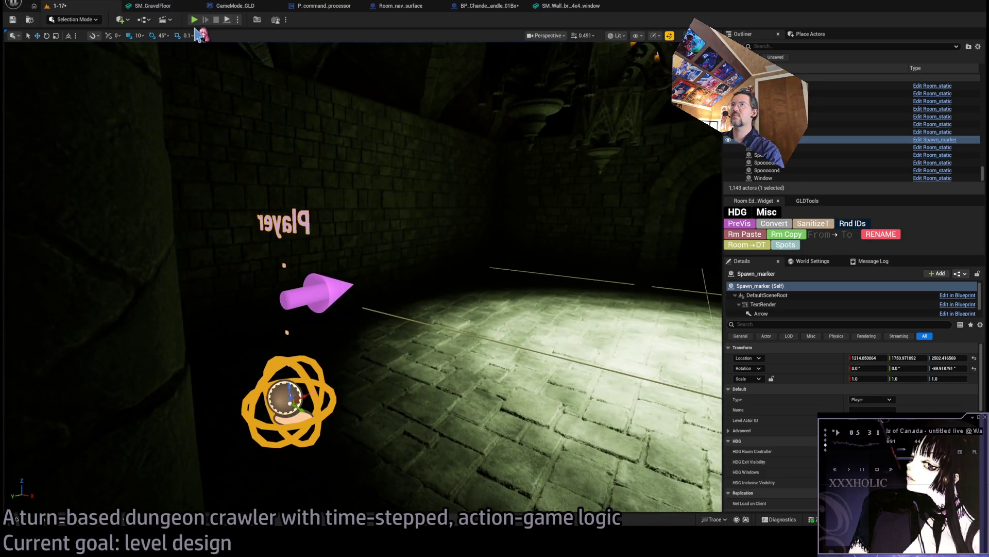
pyautogui.hotkey('alt', 'p')
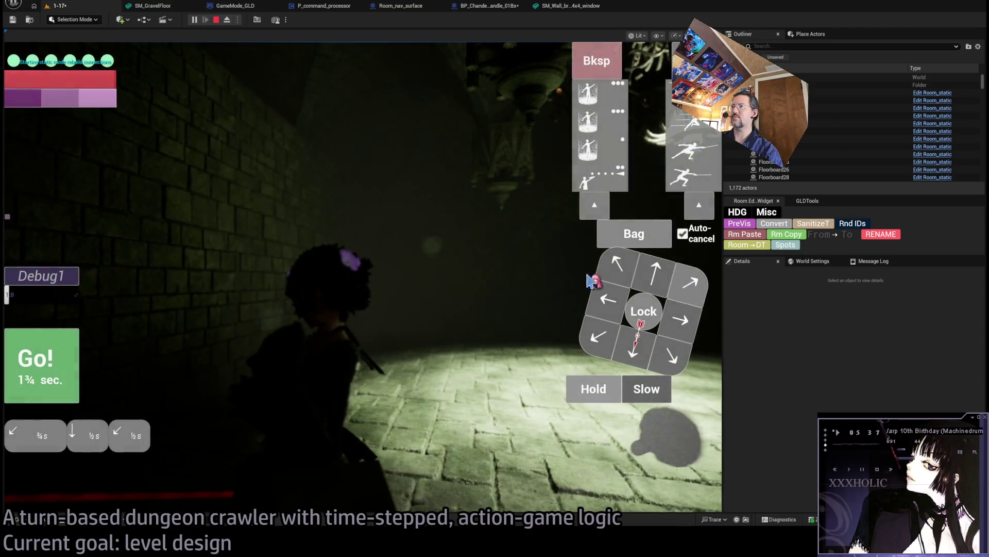
pyautogui.click(56, 368)
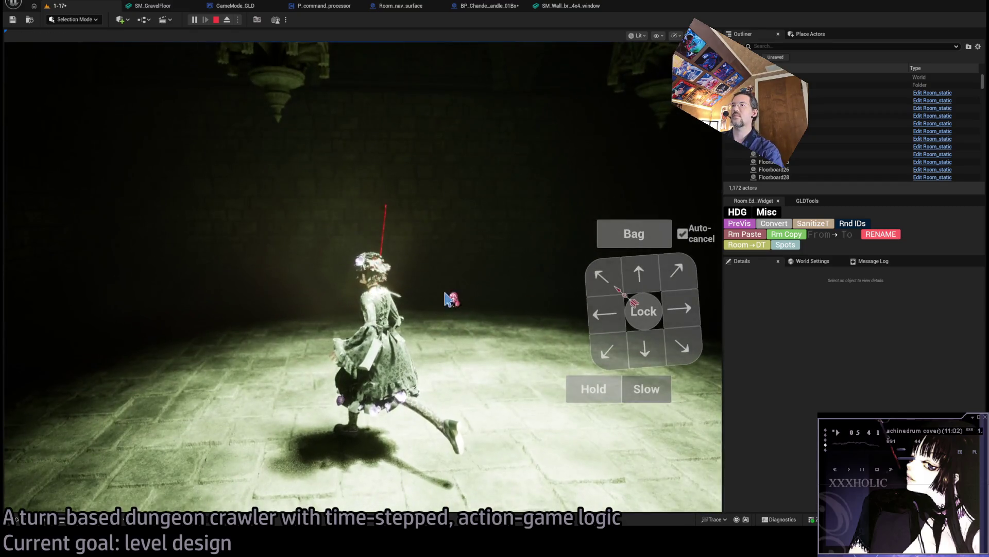
pyautogui.press('Escape')
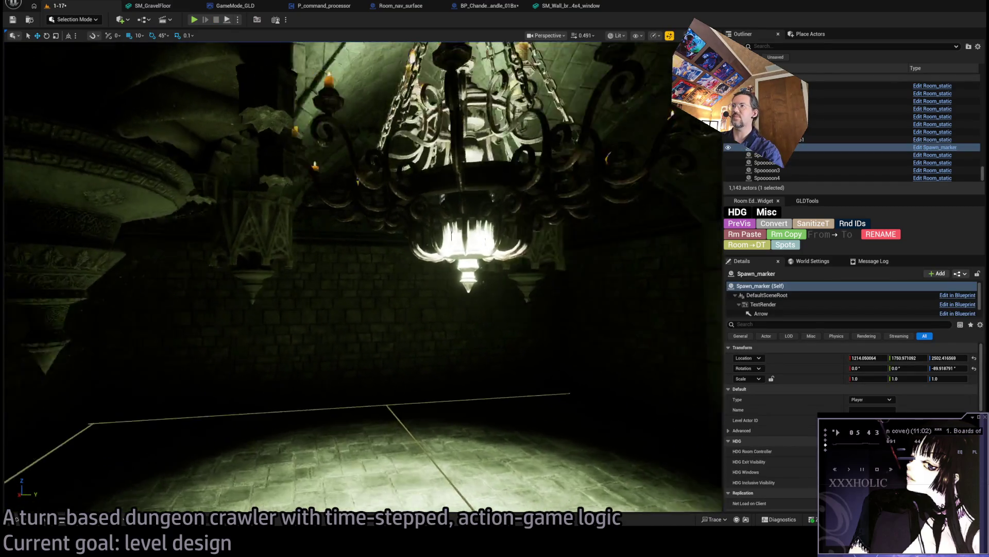
# - Select the Dungeon_main_down spotlight and raise it slightly
pyautogui.press('w')
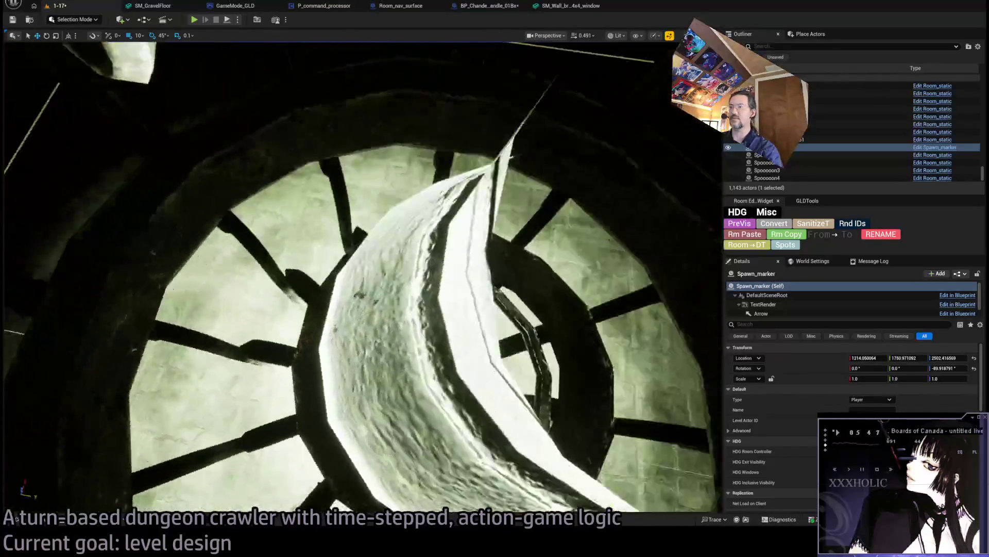
pyautogui.click(354, 402)
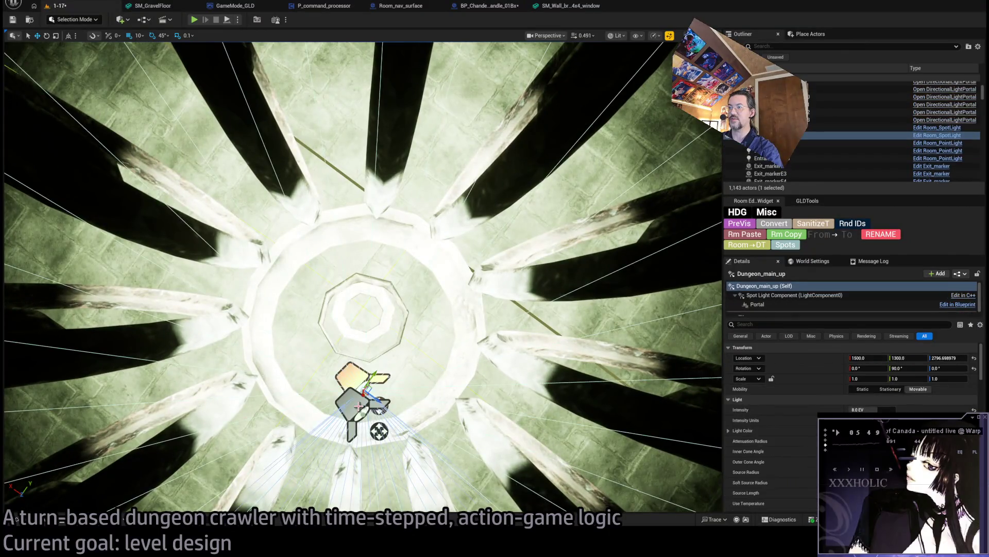
pyautogui.click(359, 405)
pyautogui.press('f')
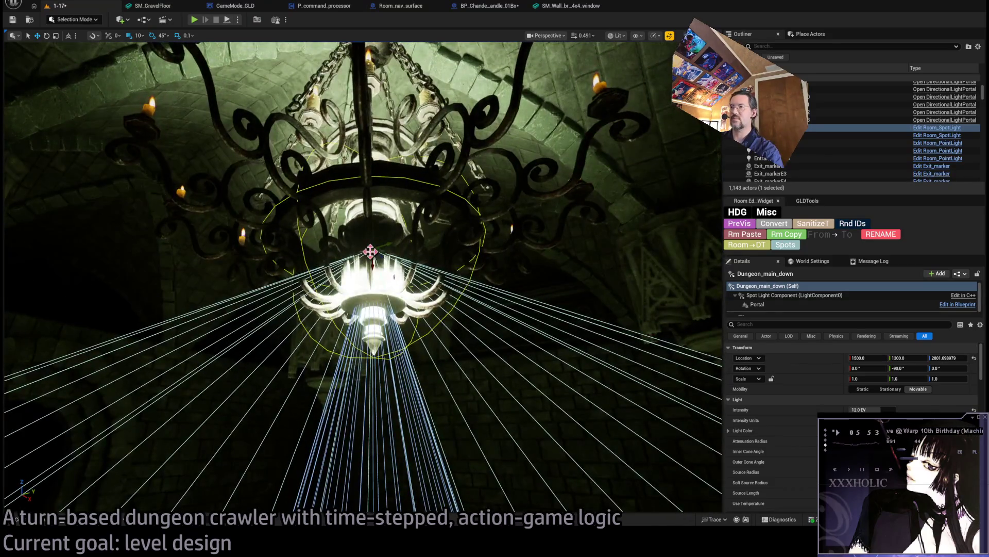
pyautogui.moveTo(361, 257)
pyautogui.mouseDown()
pyautogui.moveTo(366, 340)
pyautogui.moveTo(345, 320)
pyautogui.mouseUp()
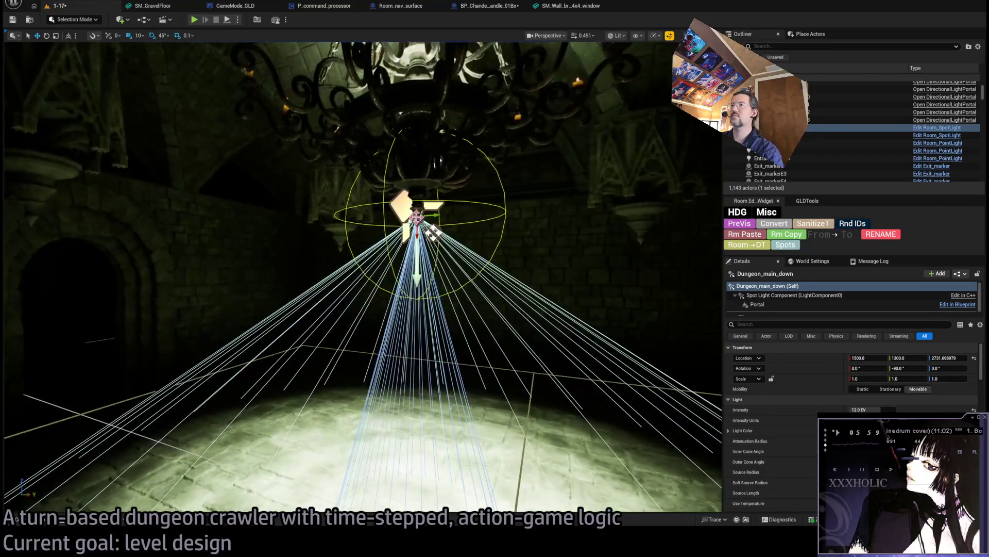
pyautogui.moveTo(417, 221); pyautogui.dragTo(418, 191)
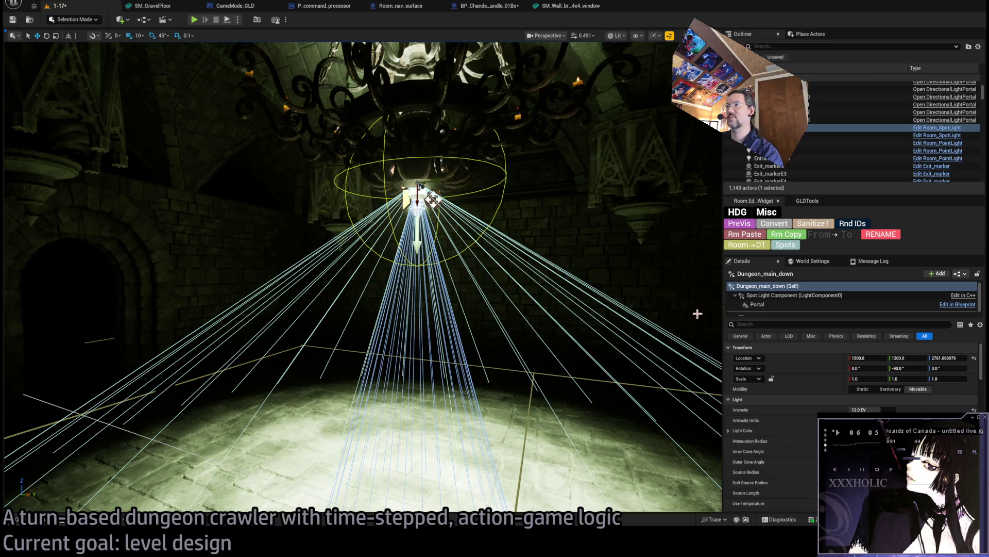
# - Set Dungeon_main_down's intensity to 10 EV and switch the viewport to Unlit shading
pyautogui.press('w')
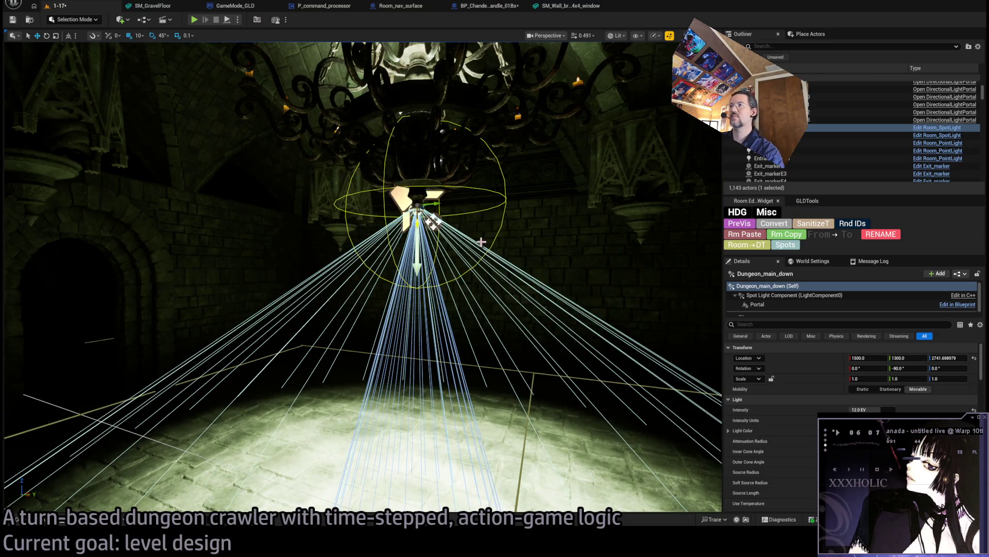
pyautogui.press('s')
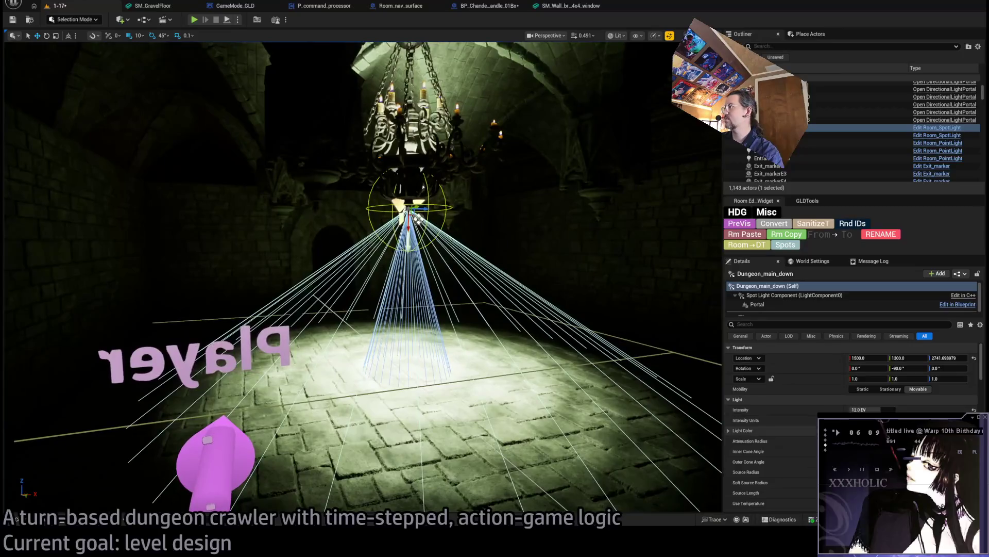
pyautogui.write('10')
pyautogui.press('Return')
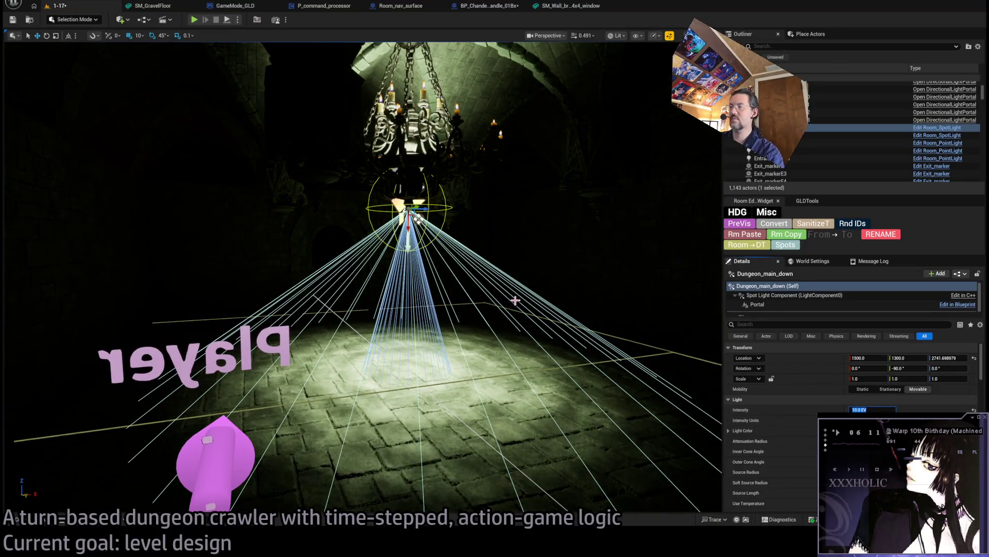
pyautogui.press('w')
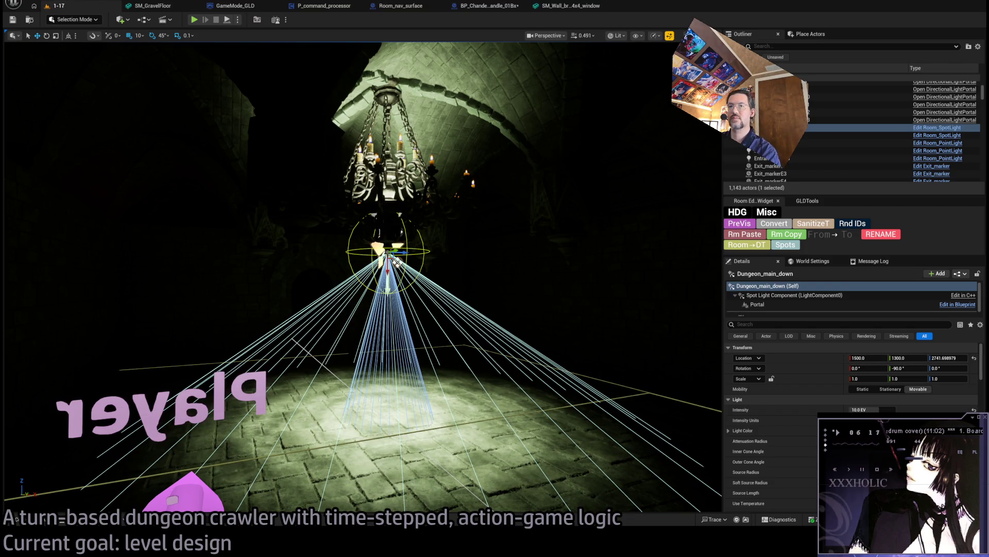
pyautogui.moveTo(470, 287); pyautogui.dragTo(470, 287)
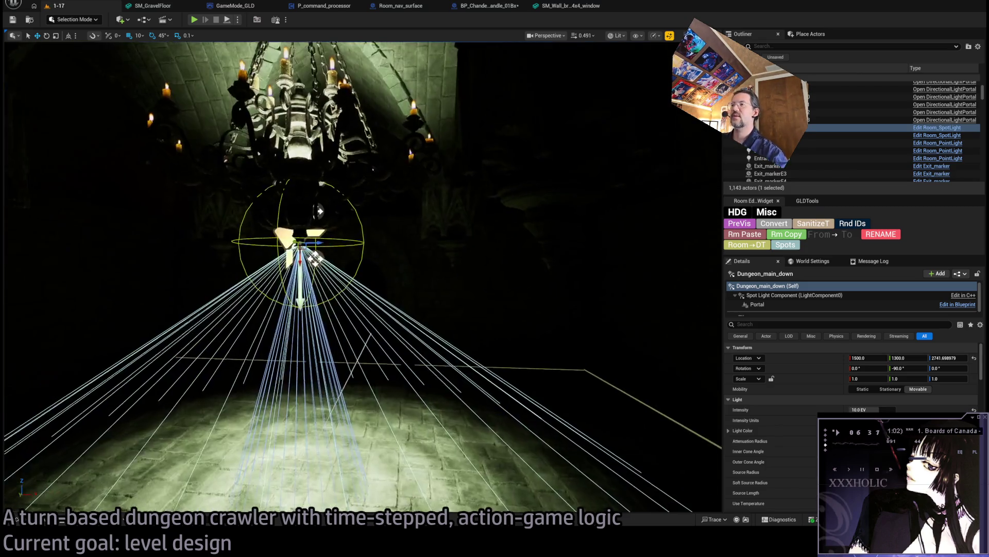
pyautogui.press('f')
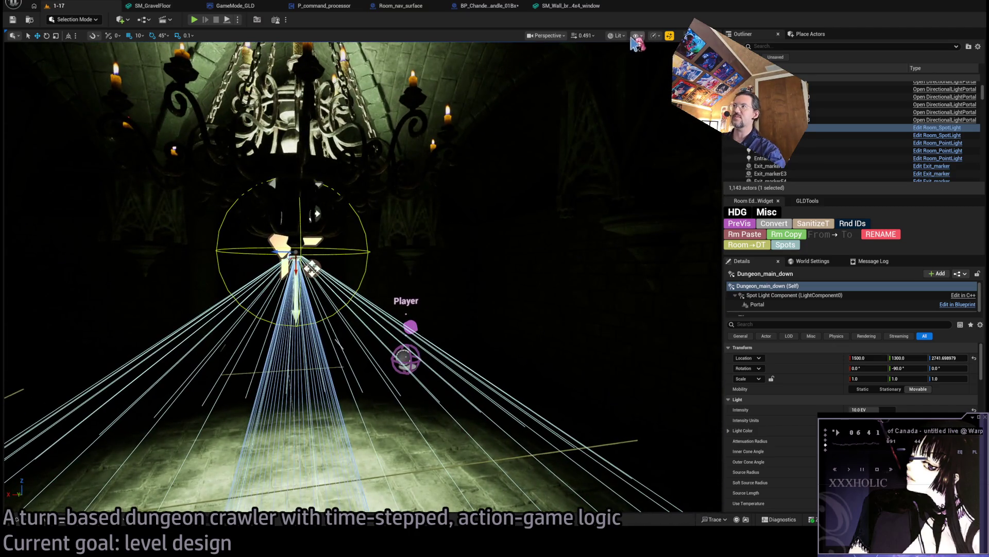
pyautogui.hotkey('alt', '3')
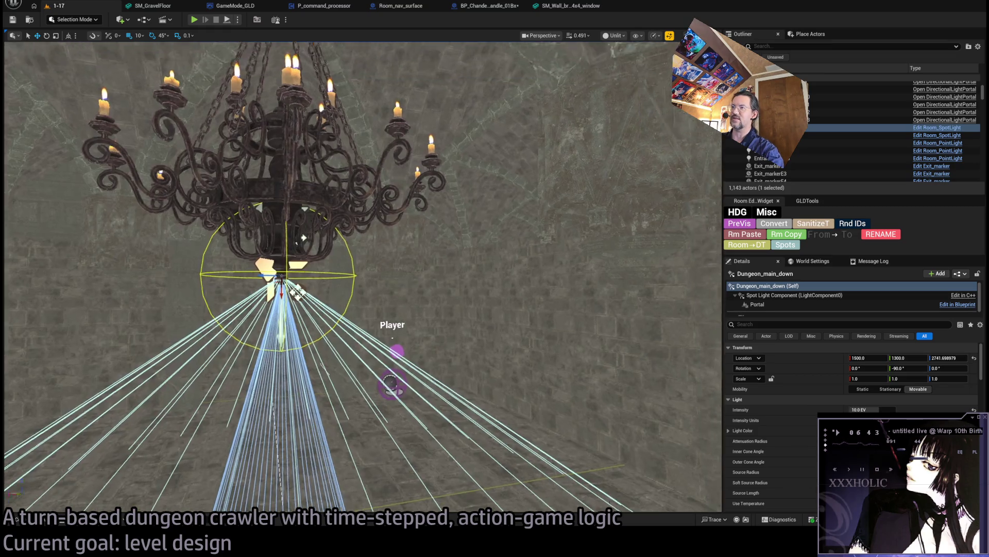
# - Rename the wall candelabra to Dungeon_Candelabra_1
pyautogui.press('f')
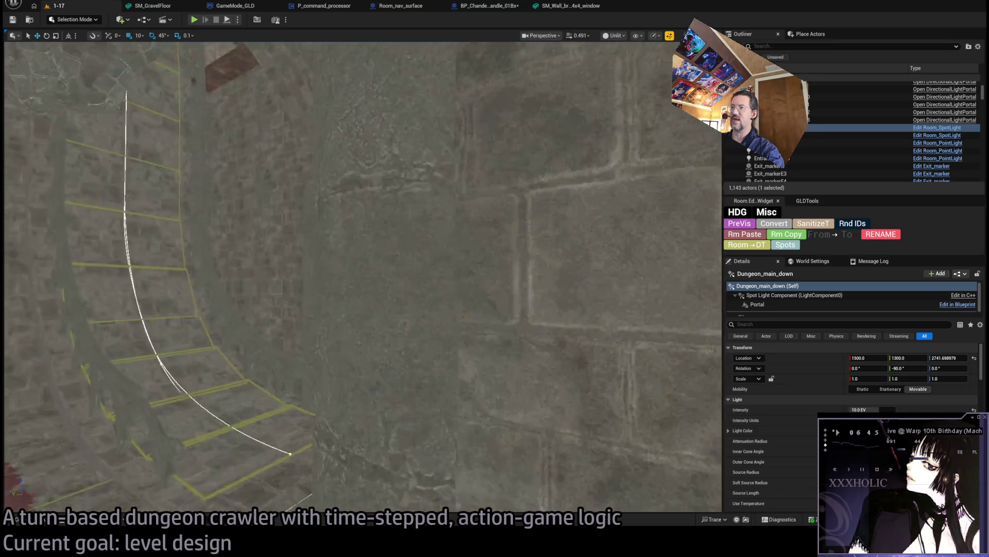
pyautogui.moveTo(464, 278); pyautogui.dragTo(419, 278)
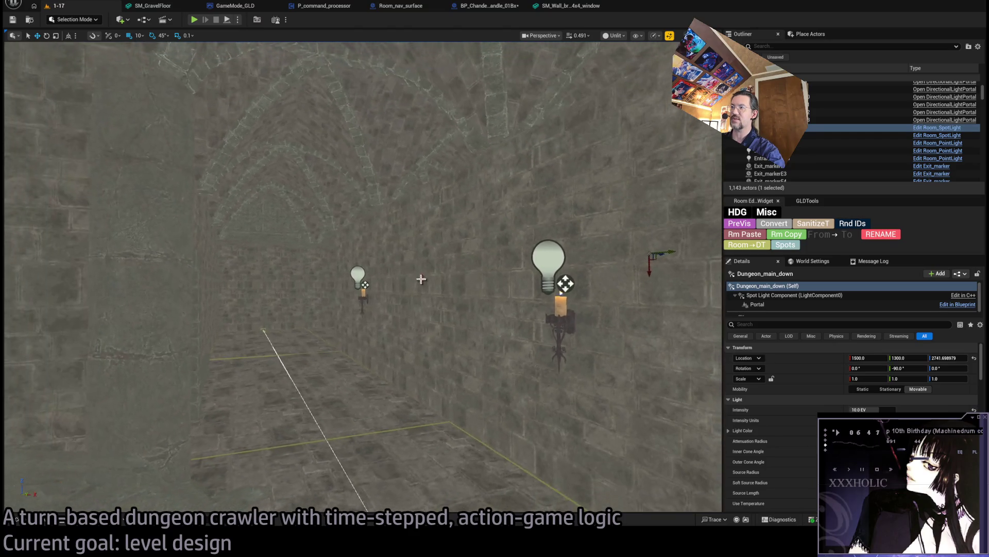
pyautogui.click(552, 313)
pyautogui.press('f')
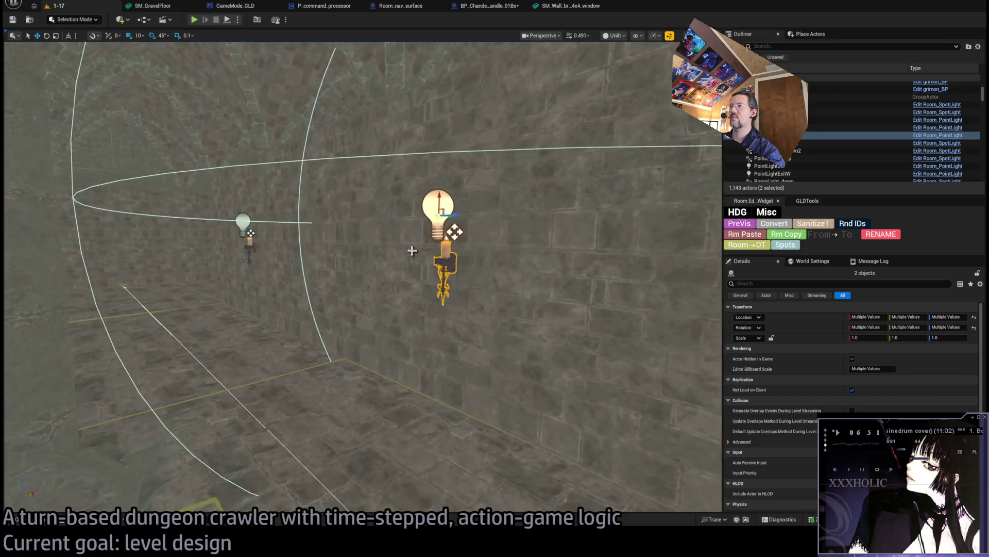
pyautogui.click(449, 262)
pyautogui.press('F2')
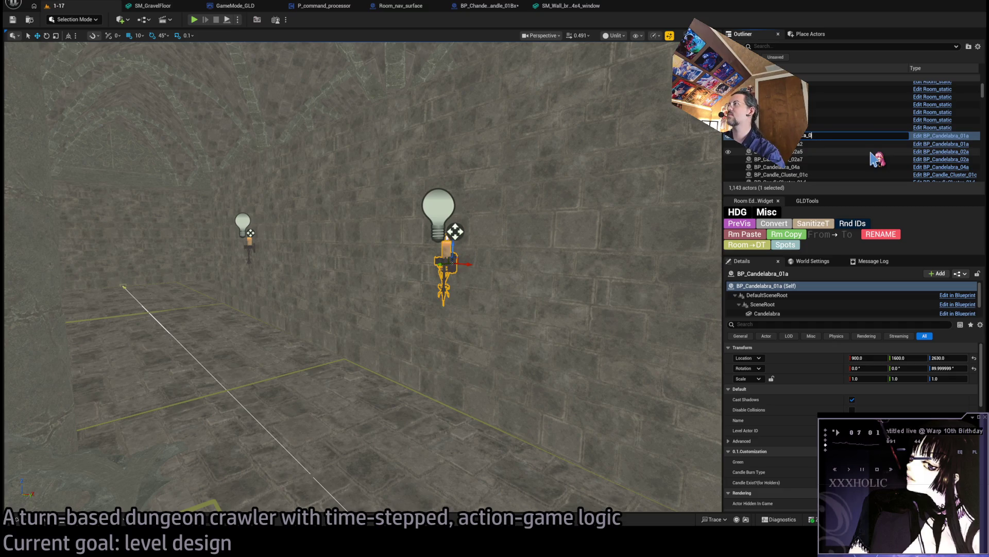
pyautogui.press('Return')
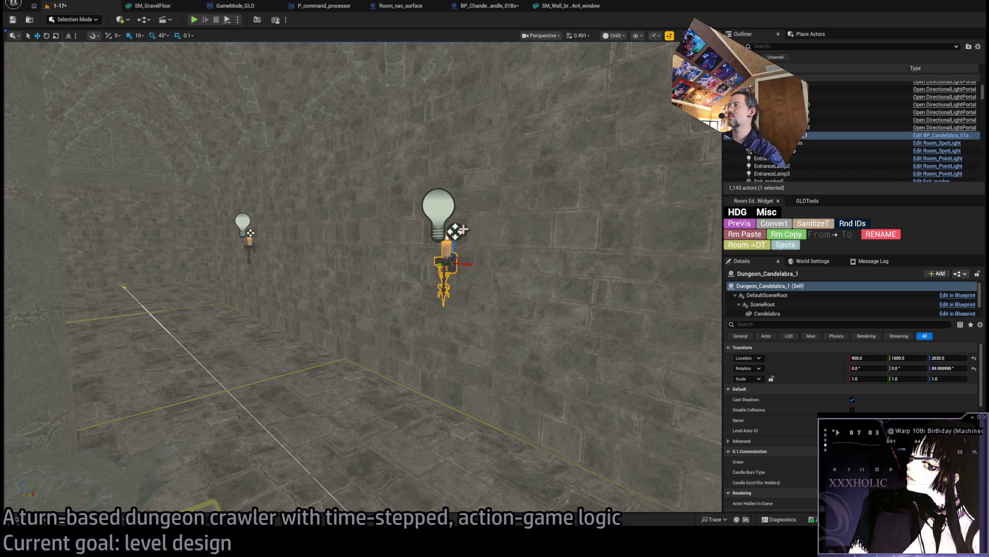
# - Rename its point light Dungeon_Candelabra_1_light, then rename the left candelabra's light
pyautogui.click(800, 142)
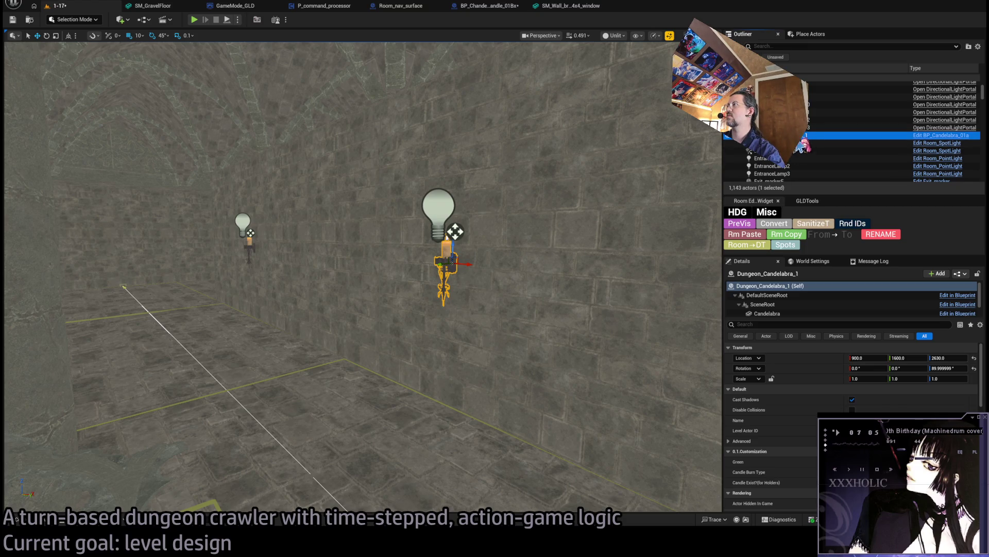
pyautogui.click(455, 232)
pyautogui.write('a_1_light')
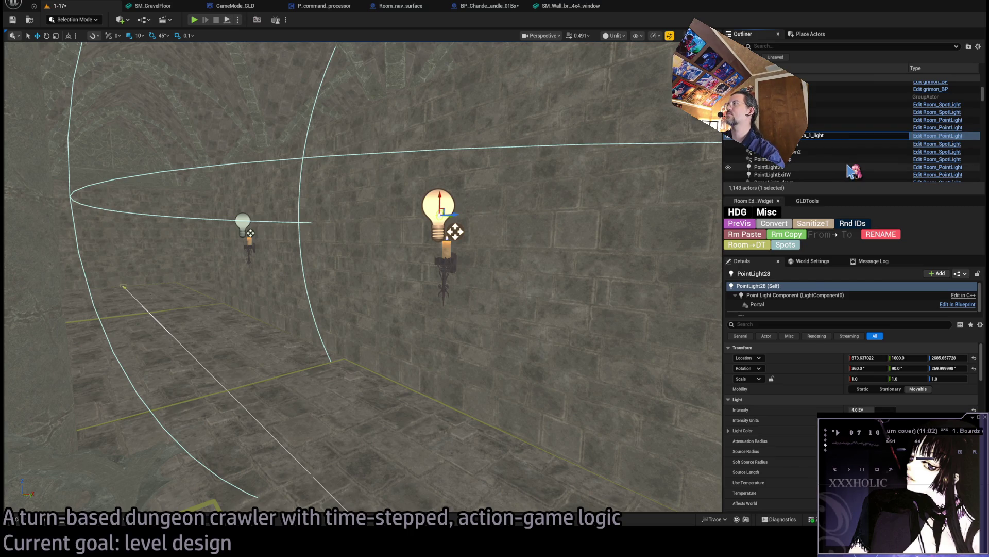
pyautogui.press('Return')
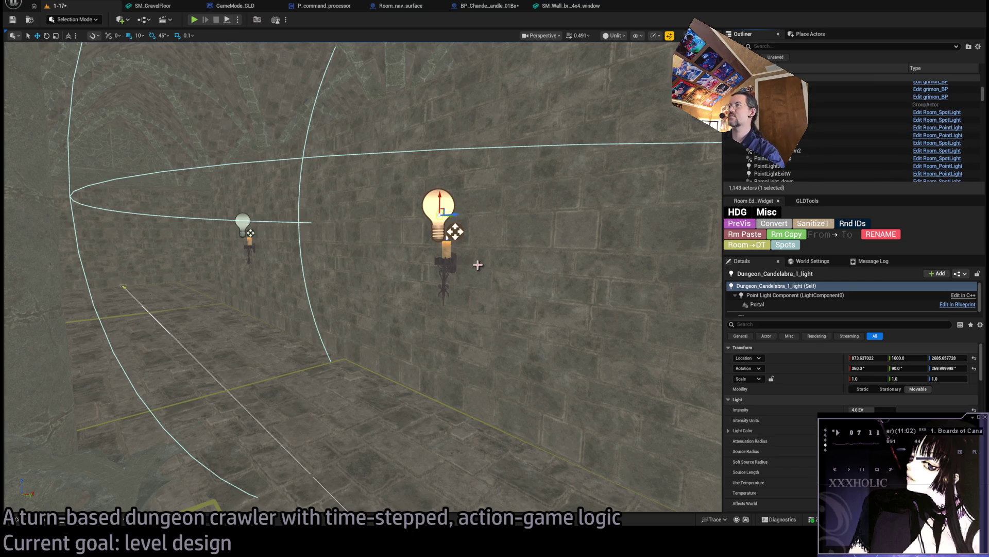
pyautogui.click(438, 216)
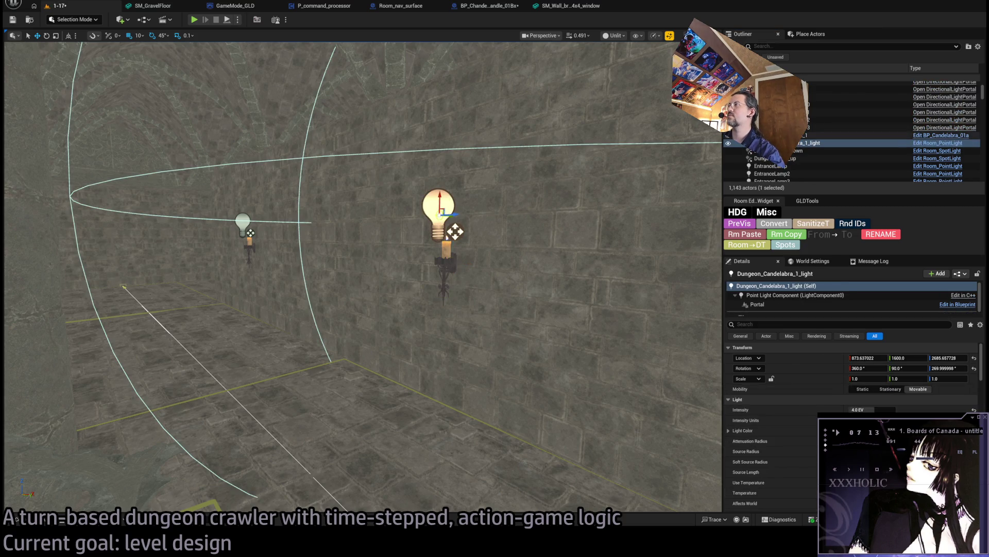
pyautogui.click(245, 221)
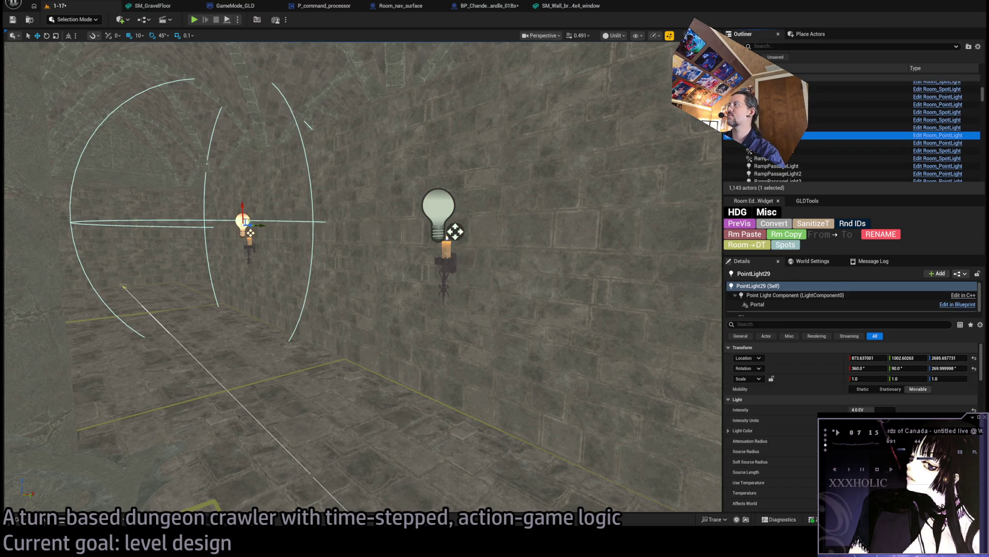
pyautogui.press('F2')
pyautogui.hotkey('ctrl', 'v')
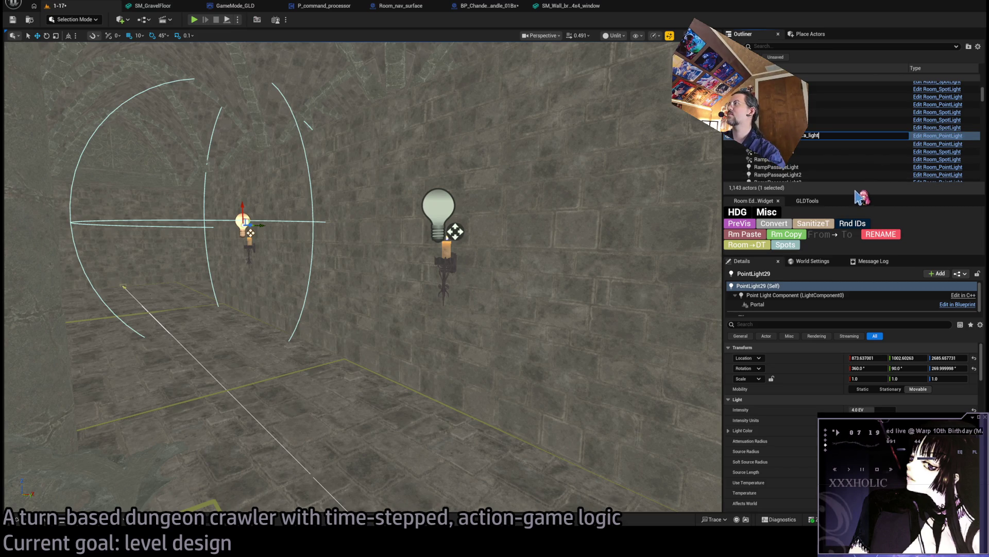
pyautogui.press('Return')
# - Finish naming Dungeon_Candelabra_light_2 and rename the left candelabra Dungeon_Candelabra_2
pyautogui.press('Up')
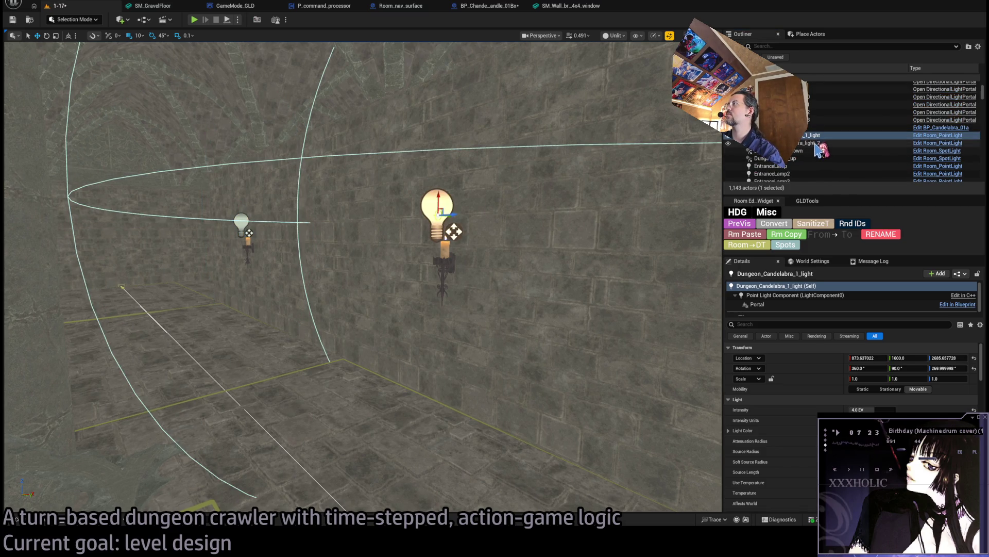
pyautogui.click(817, 144)
pyautogui.click(812, 143)
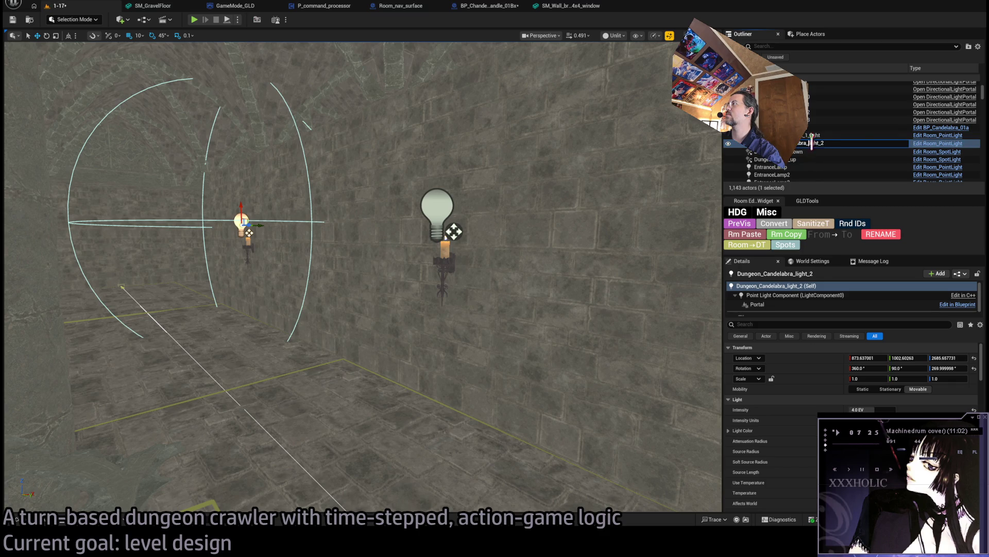
pyautogui.write('2_')
pyautogui.press('Return')
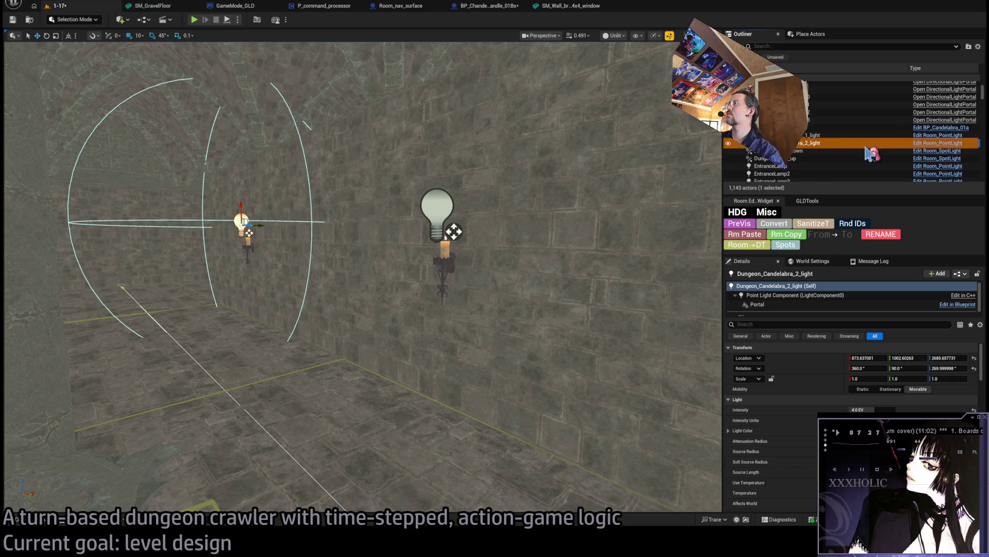
pyautogui.click(248, 248)
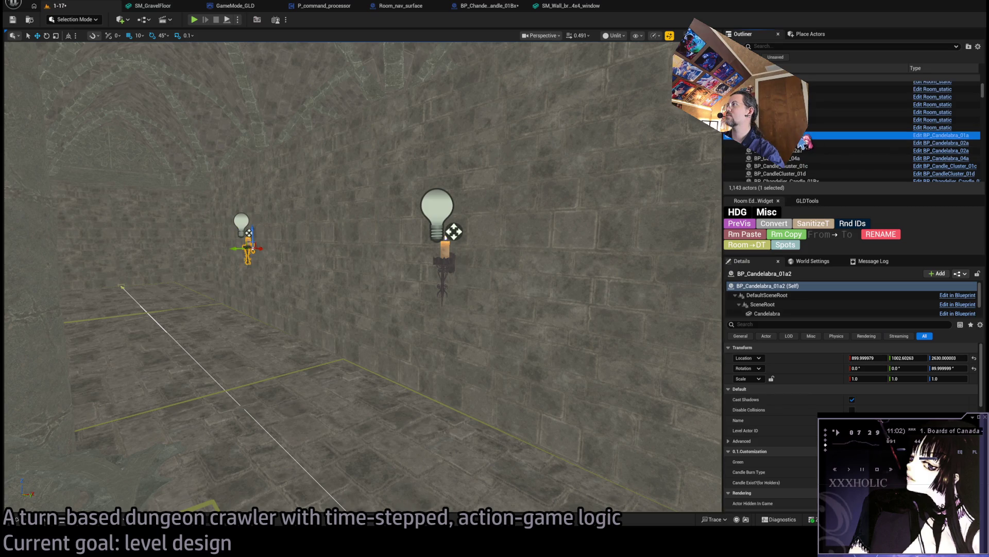
pyautogui.press('Return')
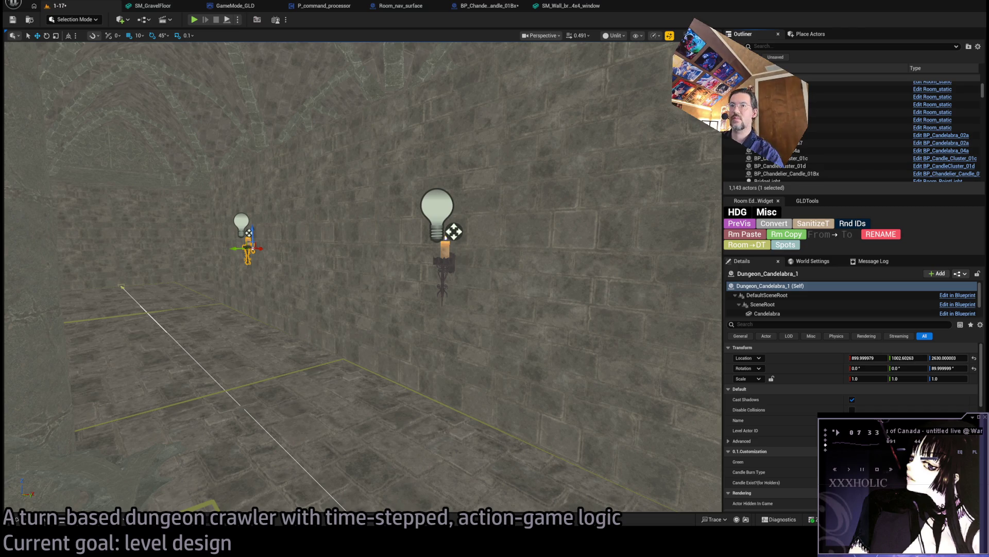
# - Correct the light names to Dungeon_Candelabra_light1 and Dungeon_Candelabra_light2
pyautogui.press('a')
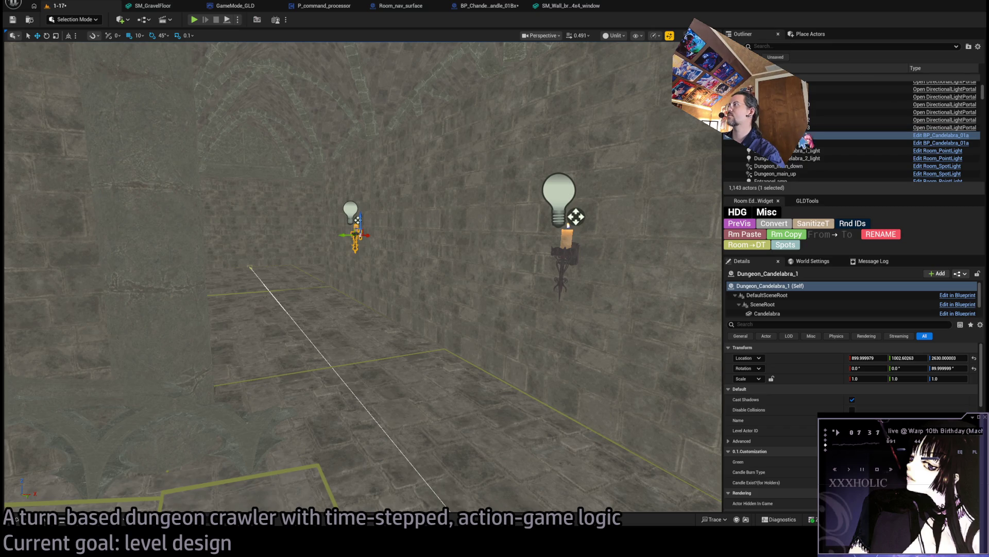
pyautogui.click(818, 151)
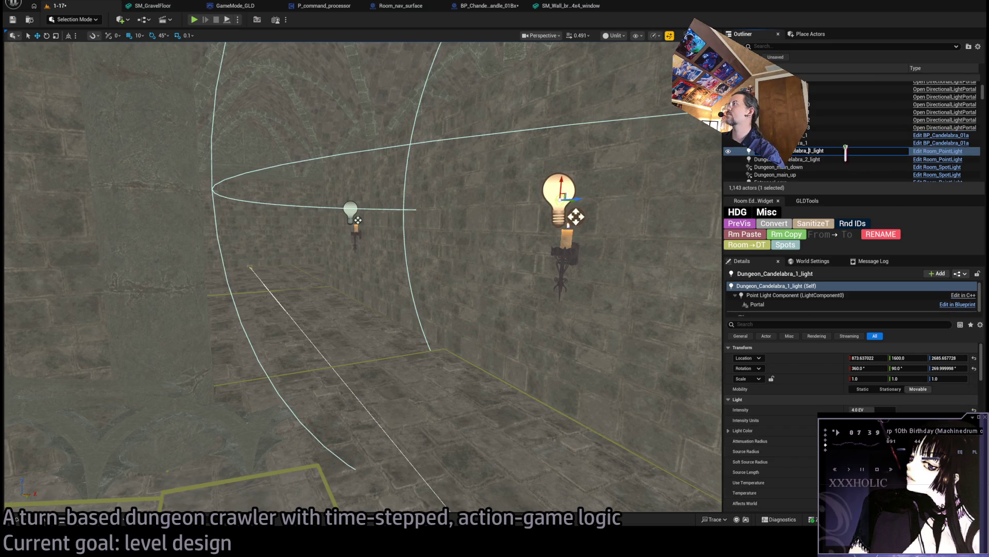
pyautogui.click(822, 150)
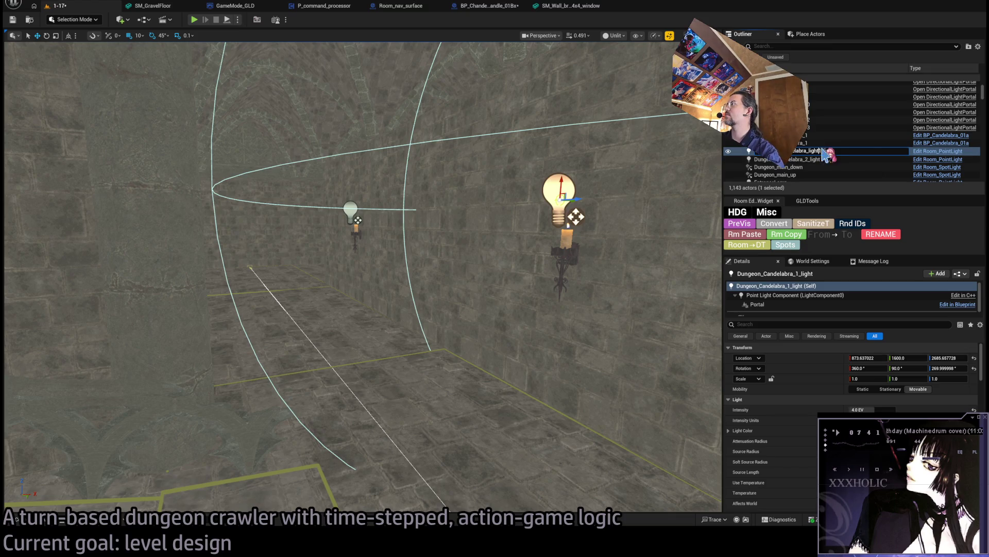
pyautogui.press('BackSpace')
pyautogui.press('Return')
pyautogui.click(809, 151)
pyautogui.click(809, 150)
pyautogui.write('2')
pyautogui.press('Return')
pyautogui.click(804, 143)
pyautogui.keyDown('ctrl'); pyautogui.click(804, 151); pyautogui.keyUp('ctrl')
# - Duplicate the candelabra with its light and slide the copy along the wall
pyautogui.moveTo(337, 100); pyautogui.dragTo(337, 100)
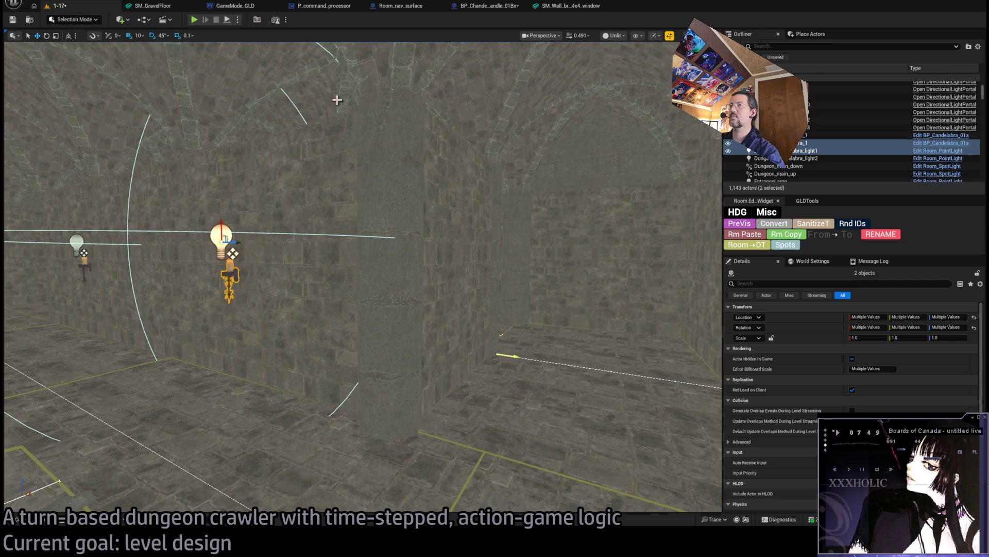
pyautogui.hotkey('ctrl', 'd')
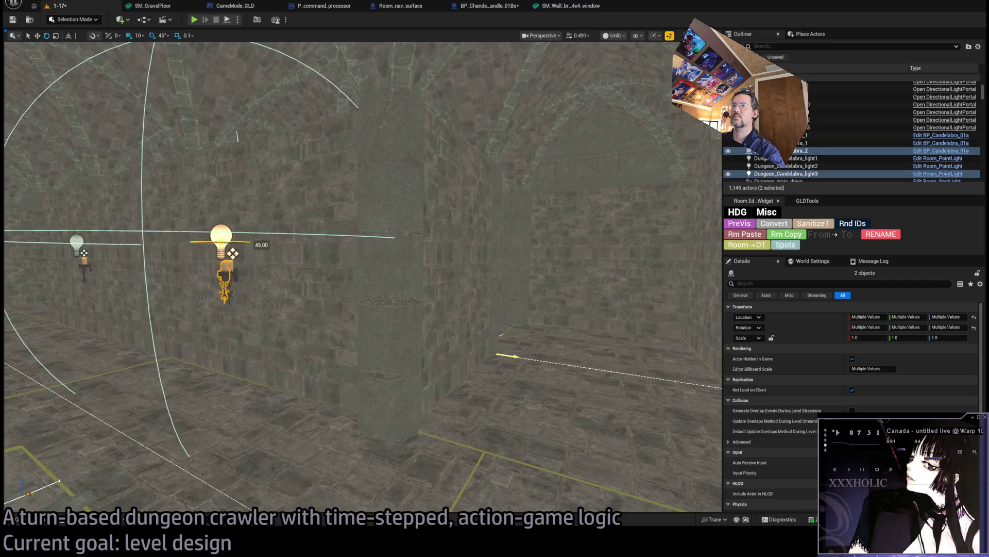
pyautogui.press('w')
pyautogui.moveTo(239, 268); pyautogui.dragTo(240, 267)
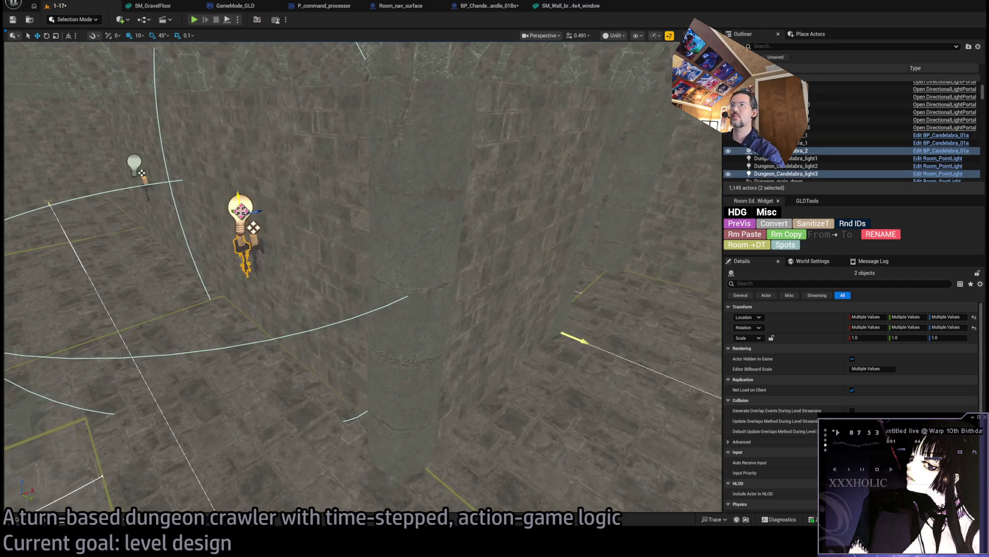
pyautogui.moveTo(242, 212)
pyautogui.mouseDown()
pyautogui.moveTo(569, 230)
pyautogui.moveTo(546, 238)
pyautogui.mouseUp()
pyautogui.moveTo(421, 286); pyautogui.dragTo(422, 286)
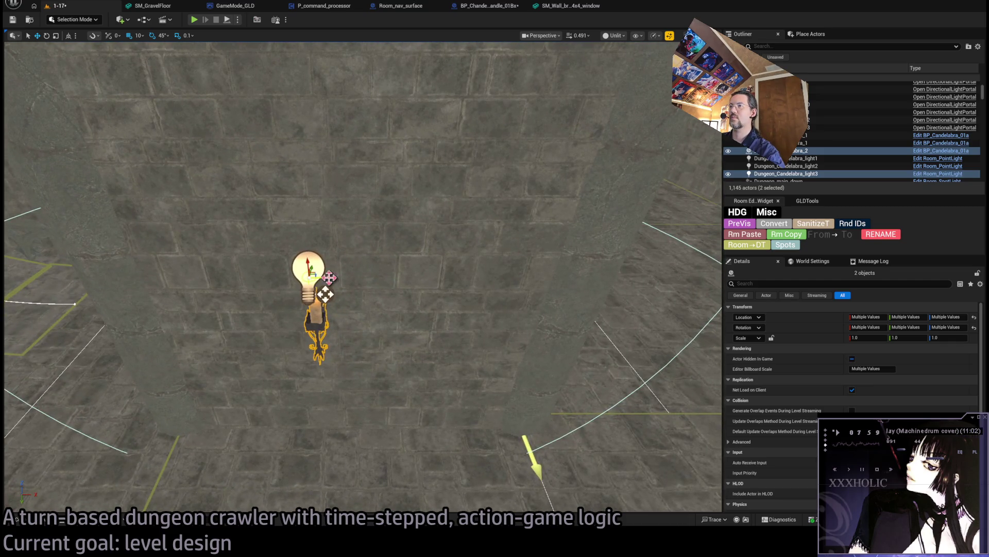
pyautogui.moveTo(330, 277); pyautogui.dragTo(343, 274)
# - Check the copied candelabra's placement and show the GothicFurnitureProps candle blueprints
pyautogui.moveTo(442, 292); pyautogui.dragTo(254, 144)
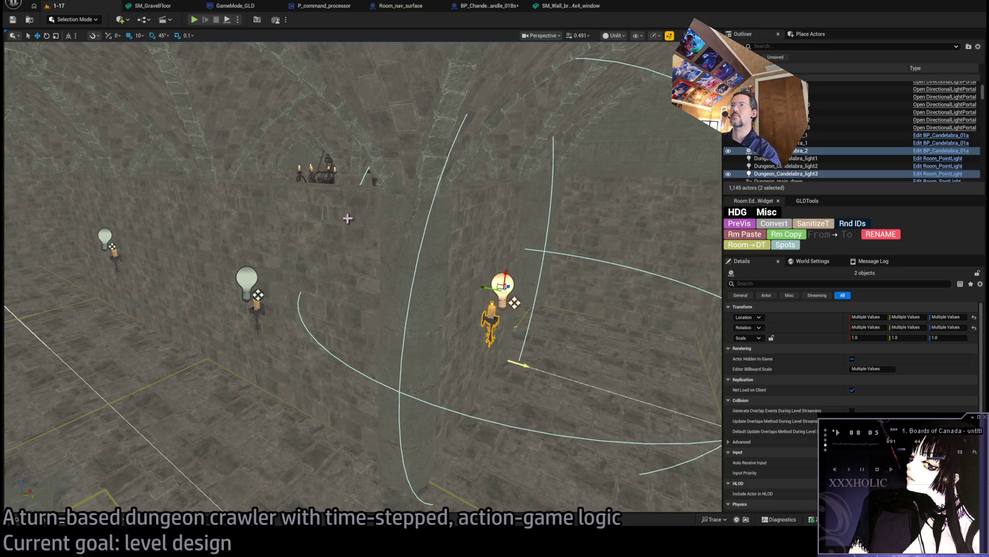
pyautogui.moveTo(347, 218); pyautogui.dragTo(348, 219)
pyautogui.moveTo(178, 271); pyautogui.dragTo(178, 270)
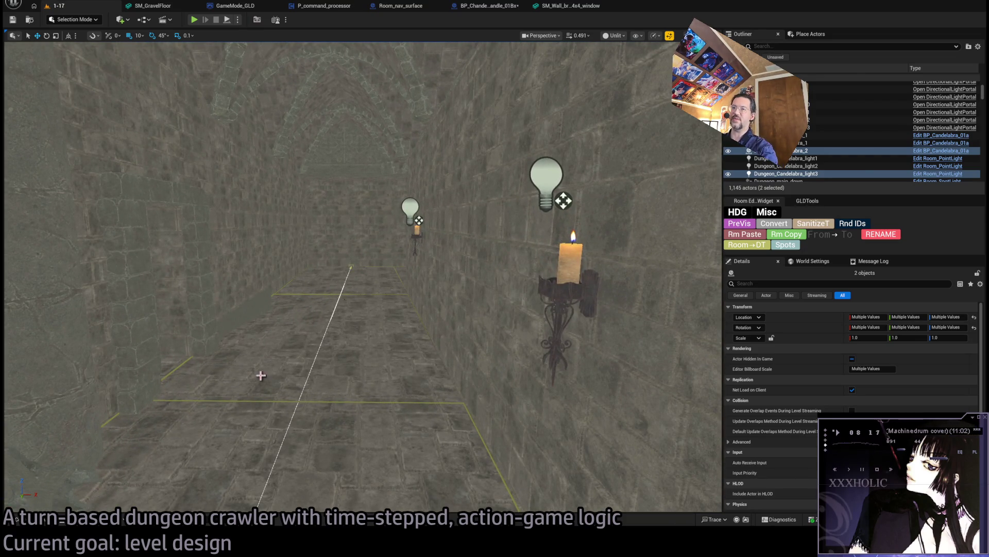
pyautogui.click(568, 289)
pyautogui.moveTo(569, 289); pyautogui.dragTo(569, 288)
pyautogui.moveTo(478, 251); pyautogui.dragTo(478, 251)
pyautogui.moveTo(465, 372); pyautogui.dragTo(465, 372)
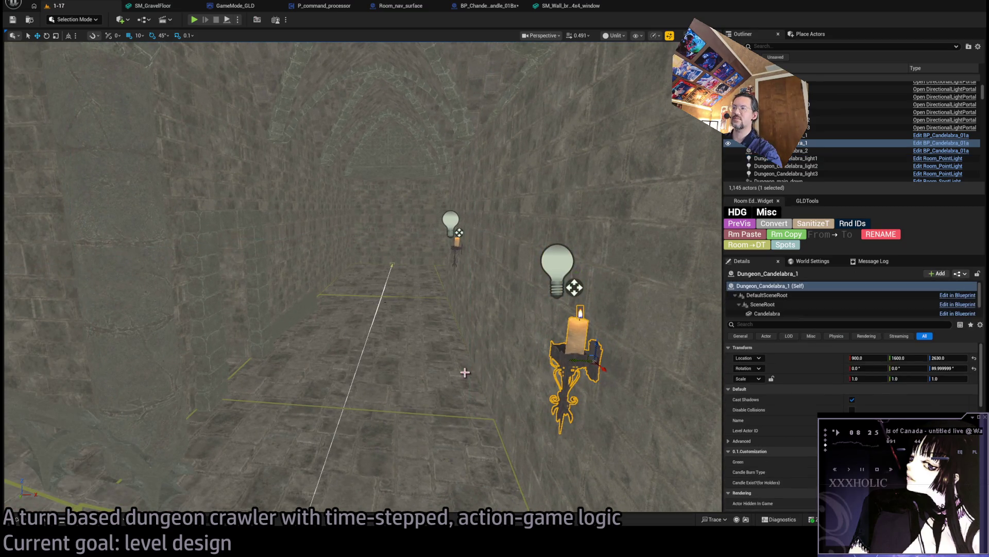
pyautogui.click(16, 520)
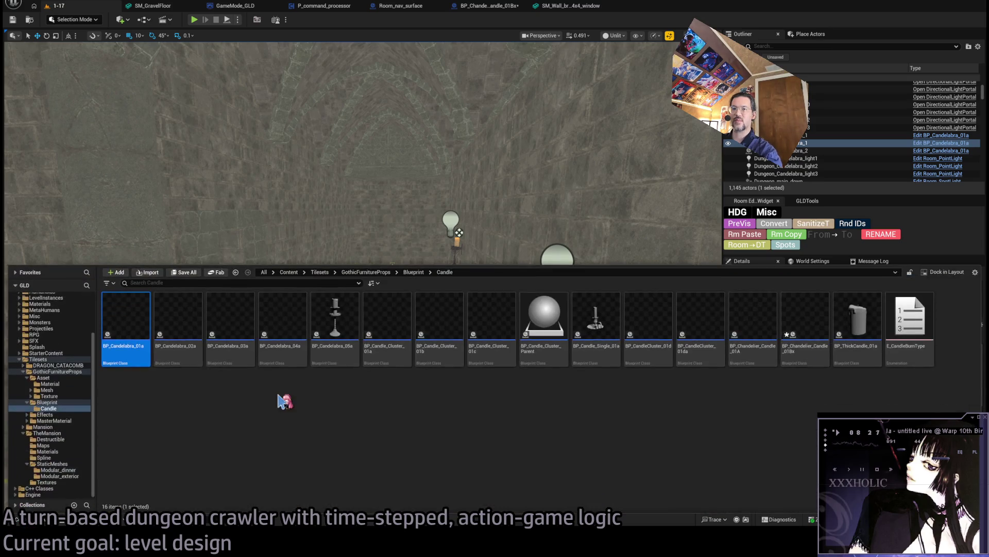
pyautogui.click(180, 314)
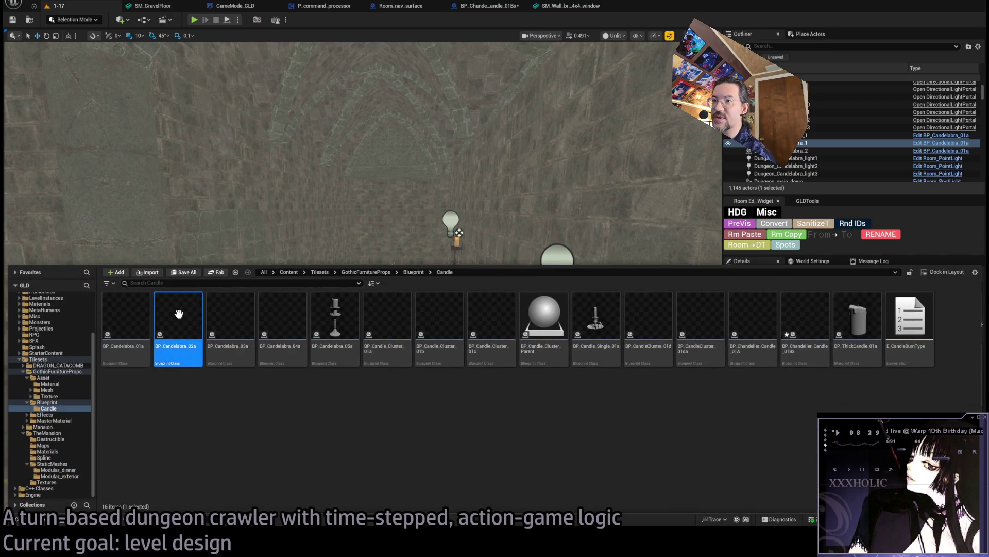
pyautogui.moveTo(201, 328)
pyautogui.mouseDown()
pyautogui.moveTo(360, 392)
pyautogui.moveTo(327, 417)
pyautogui.mouseUp()
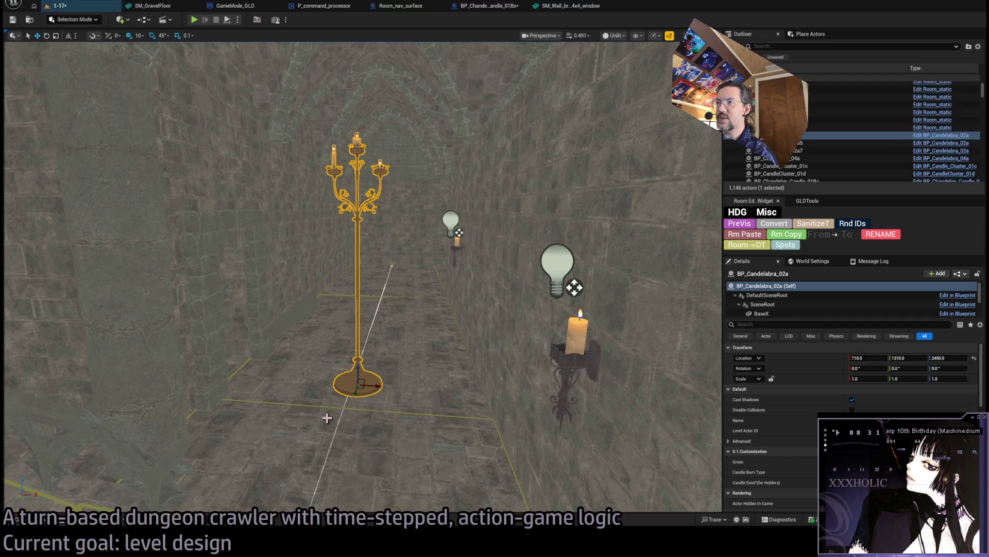
pyautogui.hotkey('ctrl', 'space')
pyautogui.moveTo(232, 331)
pyautogui.mouseDown()
pyautogui.moveTo(331, 203)
pyautogui.moveTo(387, 419)
pyautogui.moveTo(287, 416)
pyautogui.mouseUp()
pyautogui.hotkey('ctrl', 'space')
pyautogui.moveTo(282, 327)
pyautogui.mouseDown()
pyautogui.moveTo(342, 452)
pyautogui.moveTo(305, 418)
pyautogui.moveTo(299, 360)
pyautogui.moveTo(324, 324)
pyautogui.mouseUp()
pyautogui.hotkey('ctrl', 'z')
pyautogui.hotkey('ctrl', 'z')
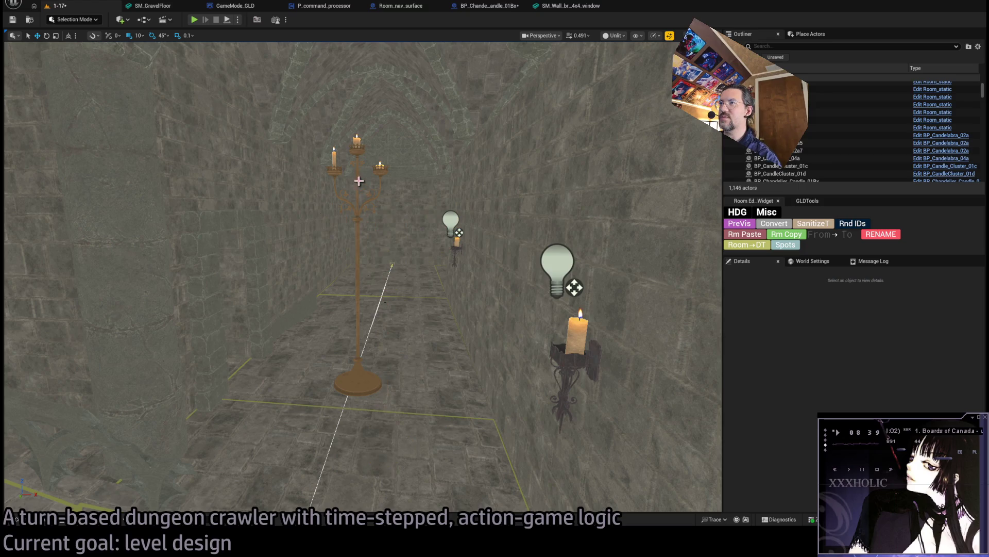
pyautogui.hotkey('ctrl', 'z')
pyautogui.hotkey('ctrl', 'space')
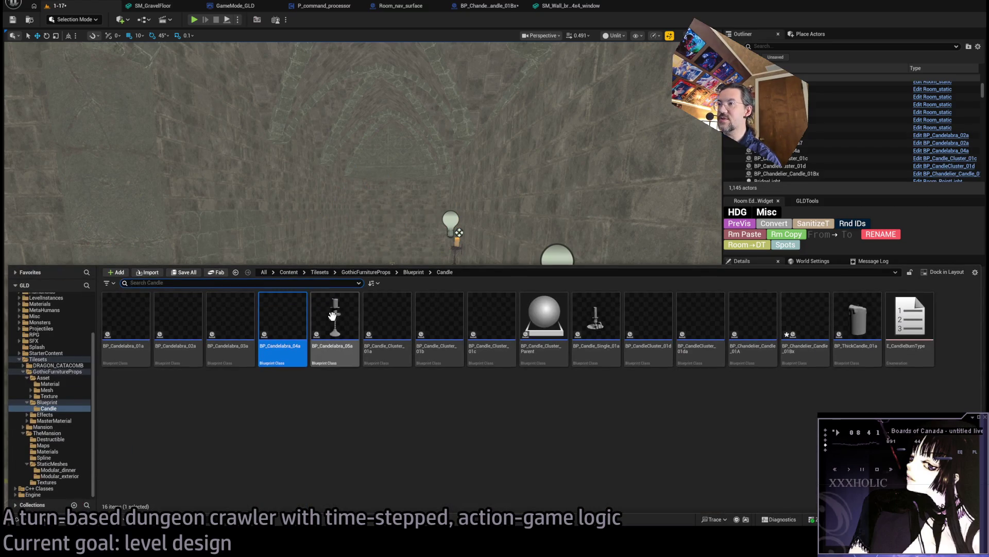
pyautogui.moveTo(387, 319)
pyautogui.mouseDown()
pyautogui.moveTo(380, 380)
pyautogui.moveTo(342, 415)
pyautogui.moveTo(49, 523)
pyautogui.mouseUp()
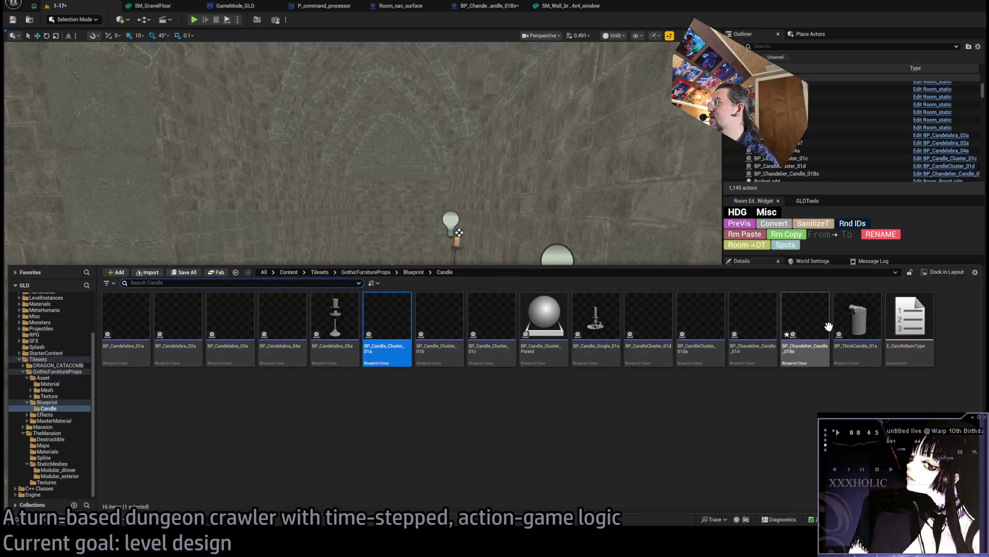
pyautogui.moveTo(752, 319)
pyautogui.mouseDown()
pyautogui.moveTo(750, 330)
pyautogui.moveTo(379, 411)
pyautogui.moveTo(387, 371)
pyautogui.moveTo(375, 427)
pyautogui.mouseUp()
pyautogui.moveTo(376, 367)
pyautogui.mouseDown()
pyautogui.moveTo(376, 276)
pyautogui.moveTo(355, 170)
pyautogui.mouseUp()
pyautogui.press('Delete')
pyautogui.hotkey('ctrl', 'space')
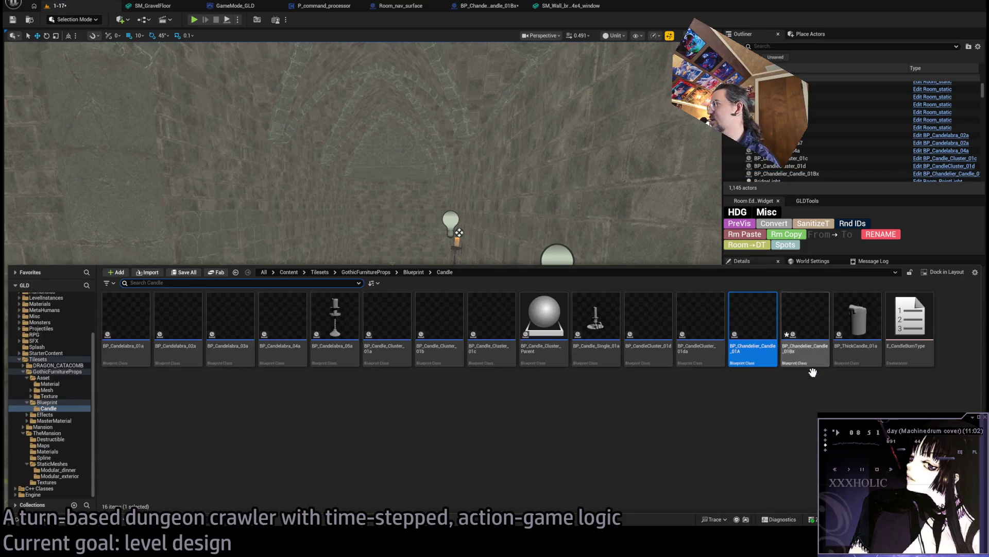
pyautogui.moveTo(806, 361)
pyautogui.mouseDown()
pyautogui.moveTo(347, 309)
pyautogui.moveTo(397, 393)
pyautogui.moveTo(400, 420)
pyautogui.moveTo(392, 320)
pyautogui.moveTo(327, 258)
pyautogui.mouseUp()
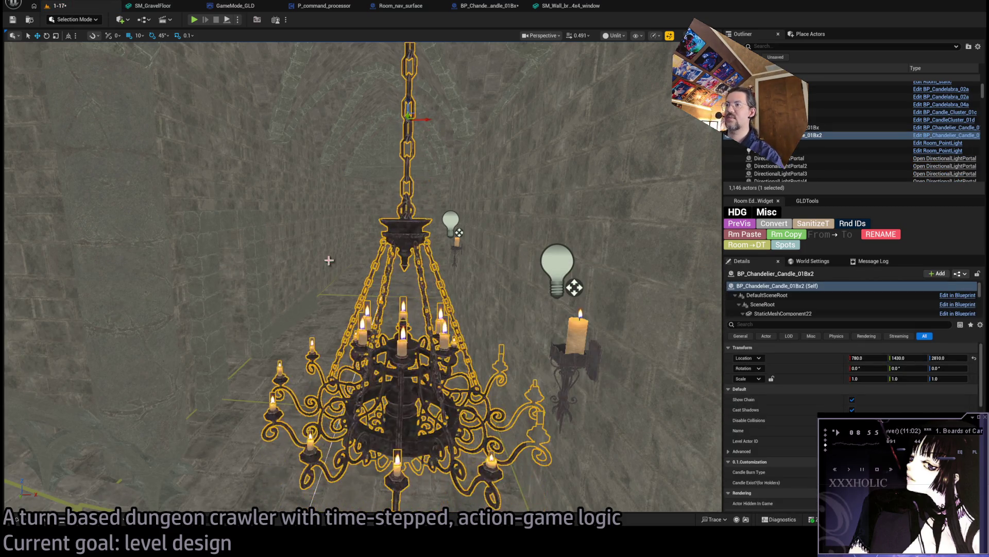
pyautogui.press('Delete')
pyautogui.hotkey('ctrl', 'space')
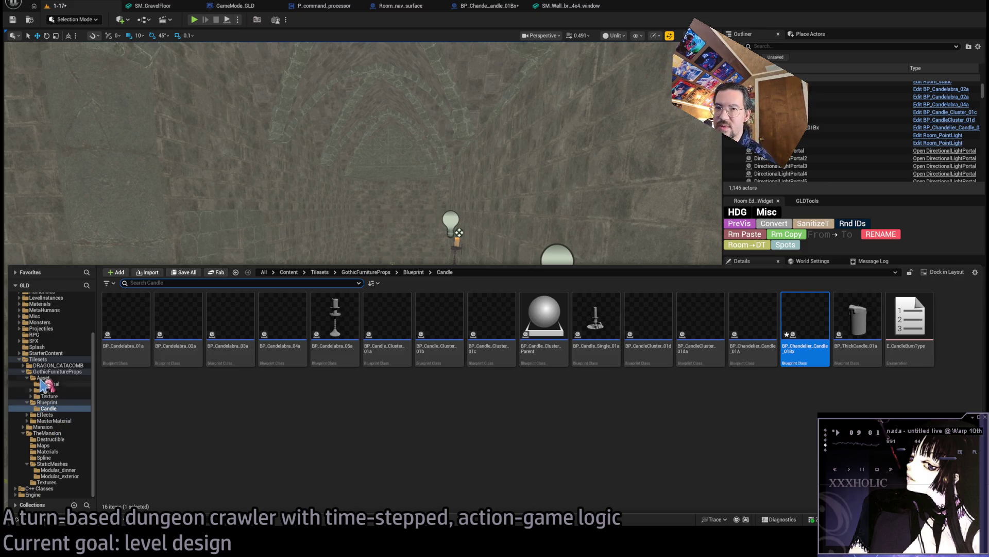
# - Open the Mansion StaticMeshes folder and create a new folder named Lights
pyautogui.click(28, 371)
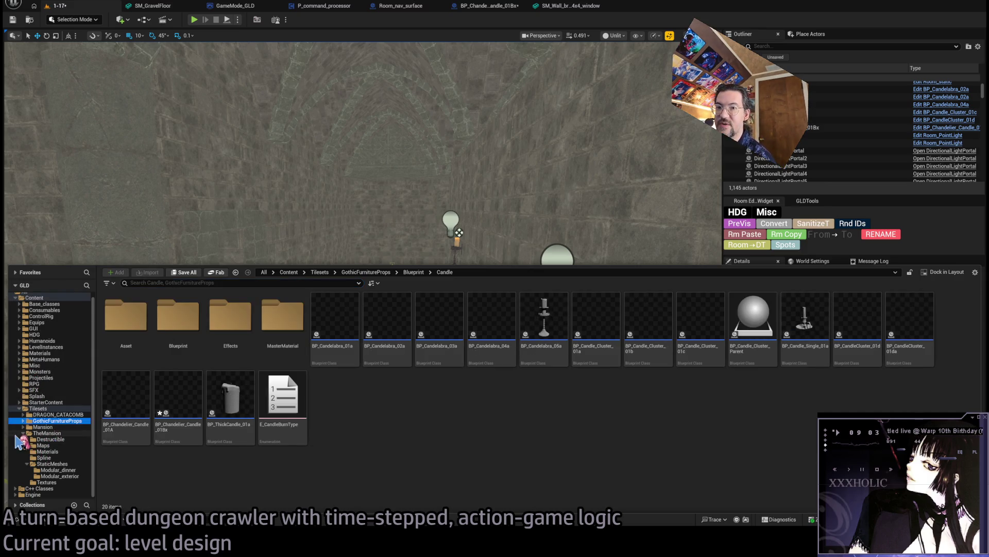
pyautogui.click(23, 432)
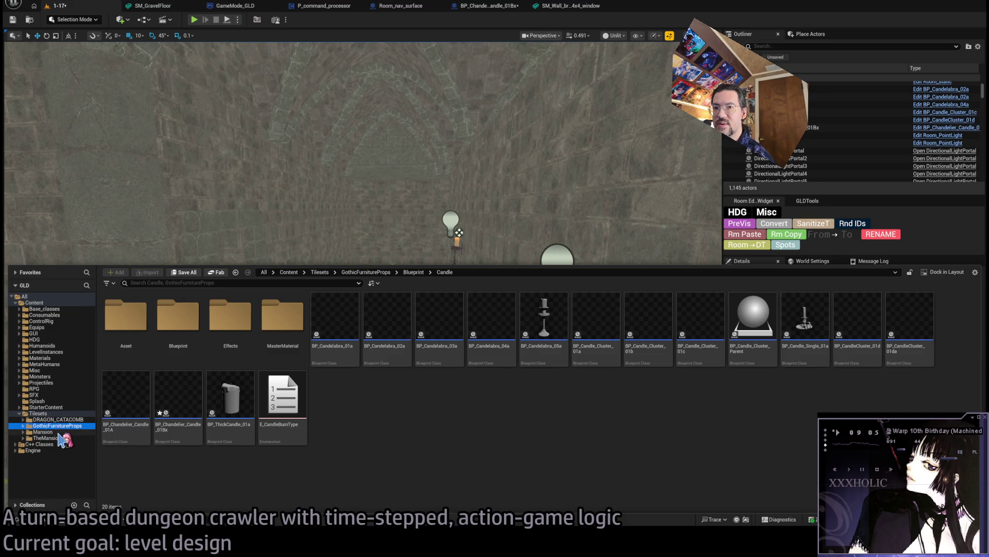
pyautogui.click(47, 432)
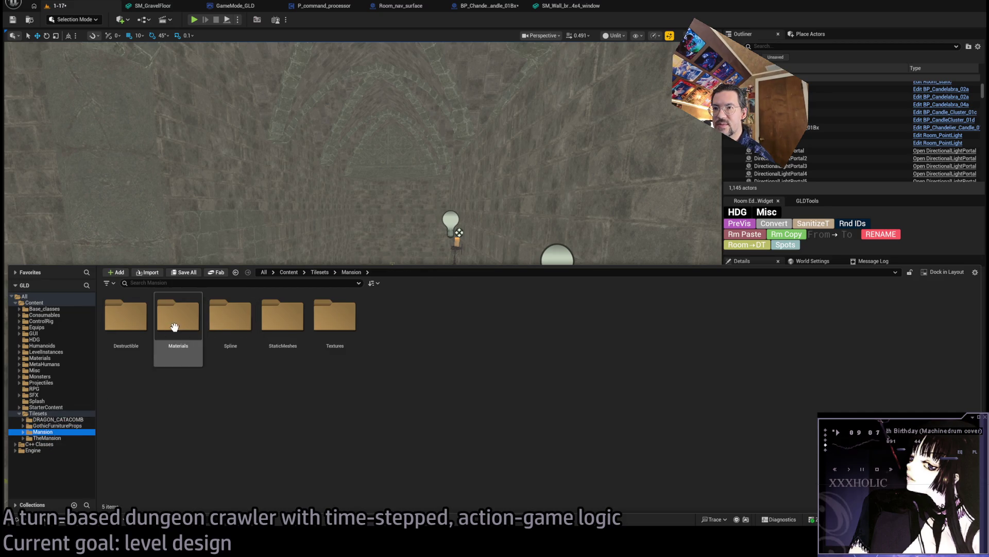
pyautogui.doubleClick(282, 318)
pyautogui.scroll(-1, 254, 407)
pyautogui.scroll(1, 567, 380)
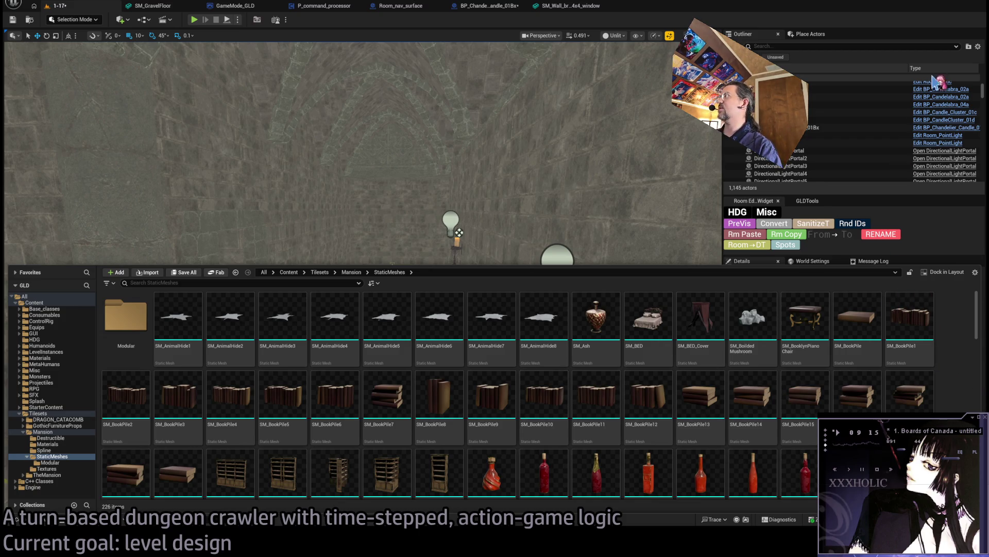
pyautogui.hotkey('ctrl', 'shift', 'n')
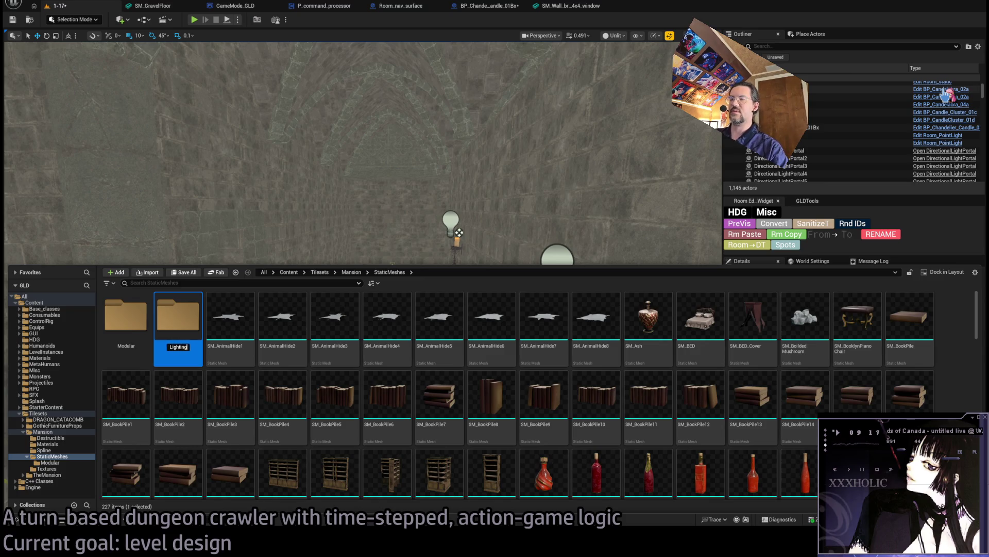
pyautogui.write('s')
pyautogui.press('Return')
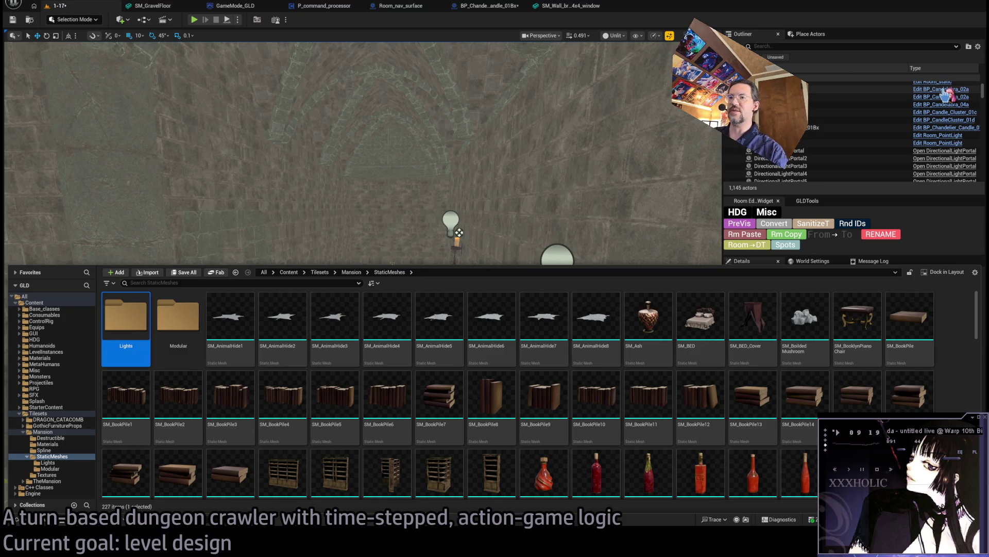
# - Select SM_Candlestickfourside, the other candlesticks and SM_chandelier
pyautogui.scroll(-2, 582, 356)
pyautogui.scroll(-10, 478, 399)
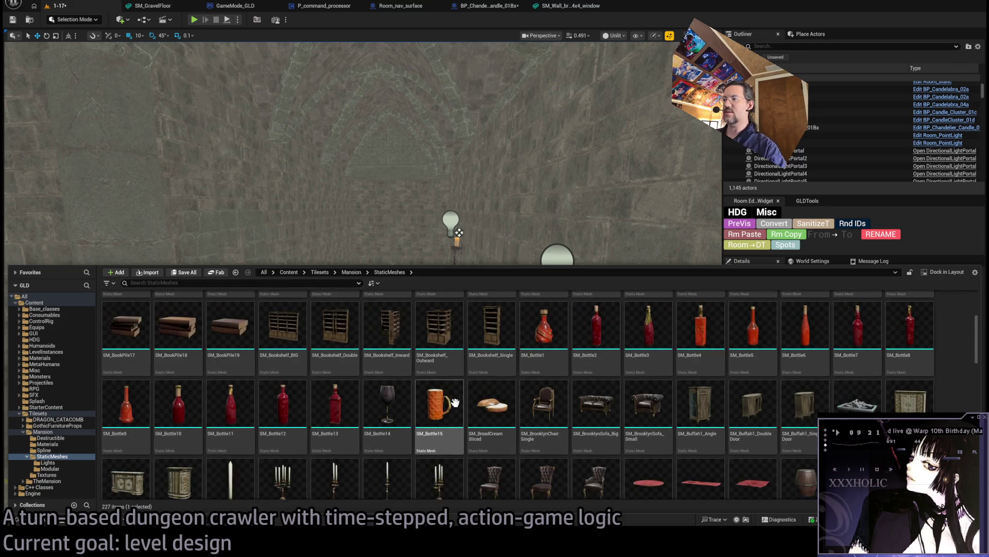
pyautogui.scroll(2, 450, 411)
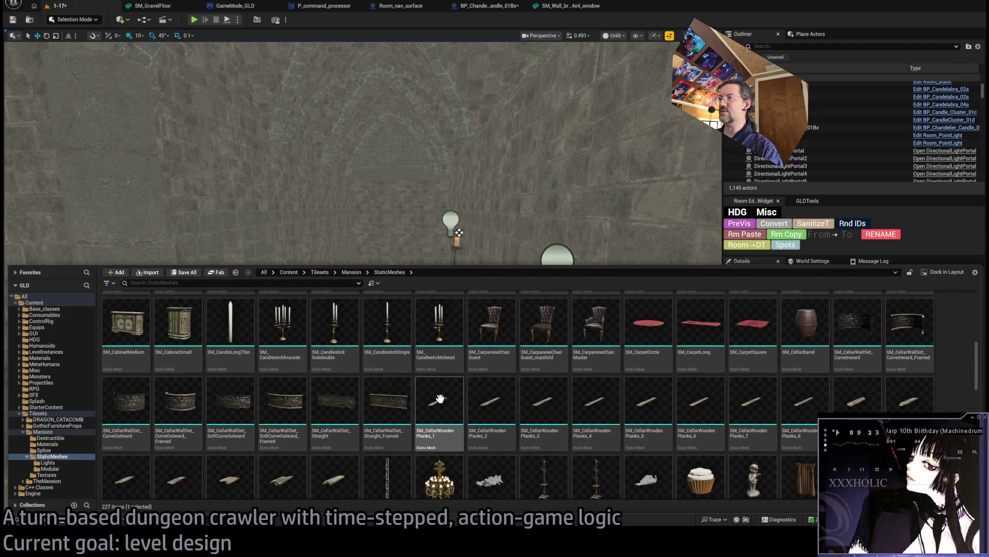
pyautogui.click(282, 325)
pyautogui.keyDown('shift'); pyautogui.click(452, 322); pyautogui.keyUp('shift')
pyautogui.keyDown('ctrl'); pyautogui.click(440, 474); pyautogui.keyUp('ctrl')
pyautogui.scroll(-2, 463, 454)
pyautogui.scroll(-3, 502, 377)
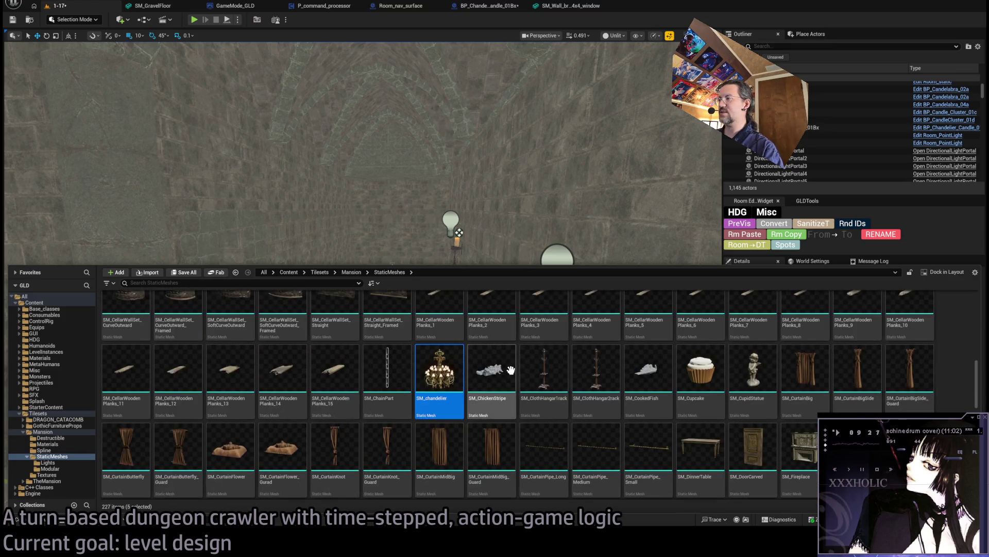
pyautogui.scroll(-2, 261, 386)
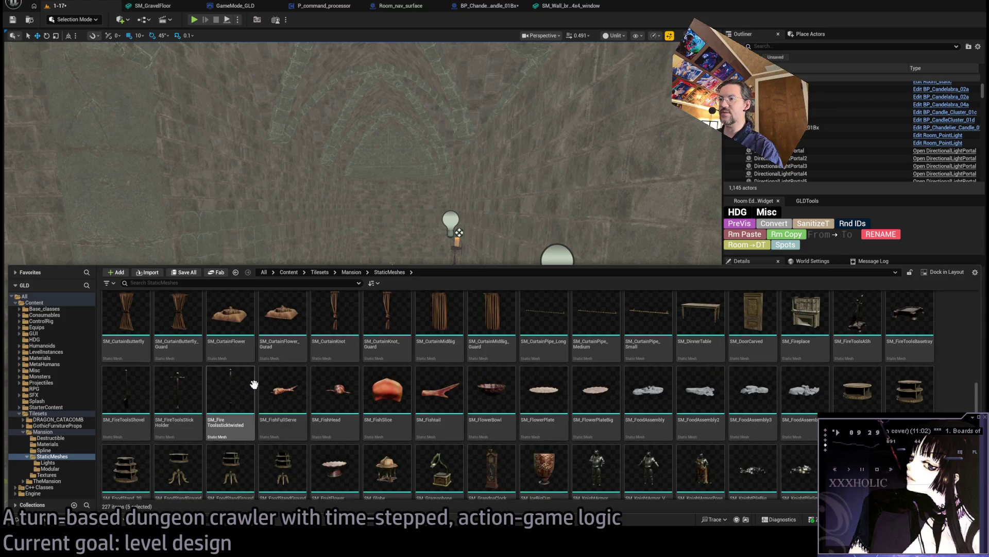
pyautogui.scroll(-1, 268, 397)
pyautogui.scroll(-1, 270, 407)
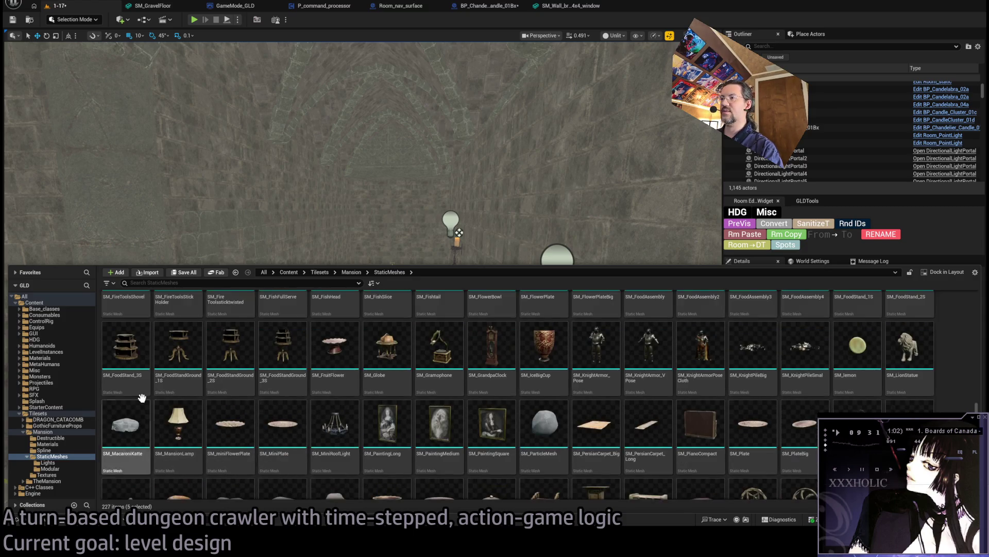
# - Add SM_MansionLamp and SM_WallLightChand, move all seven meshes into Lights, and close the drawer
pyautogui.keyDown('ctrl'); pyautogui.click(175, 415); pyautogui.keyUp('ctrl')
pyautogui.scroll(-2, 538, 439)
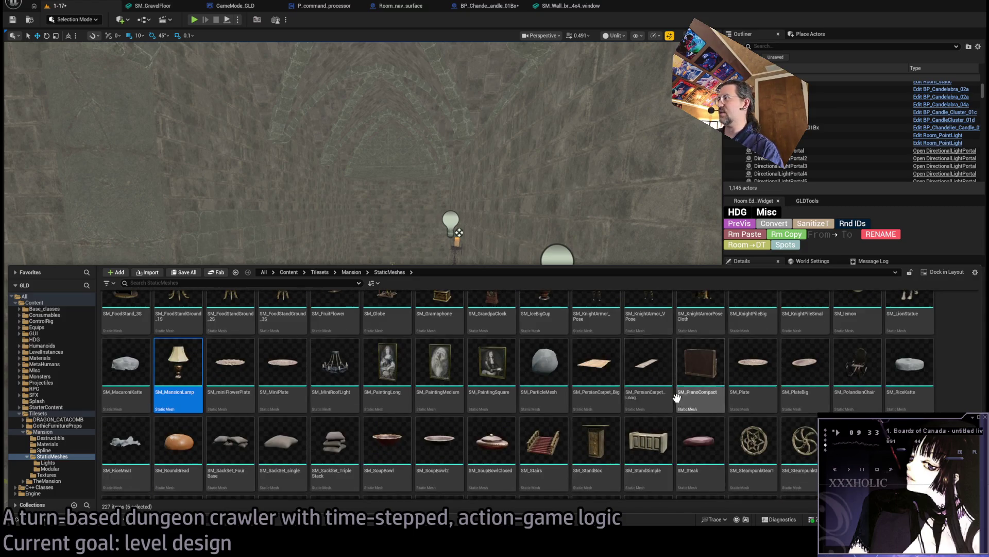
pyautogui.scroll(-6, 772, 420)
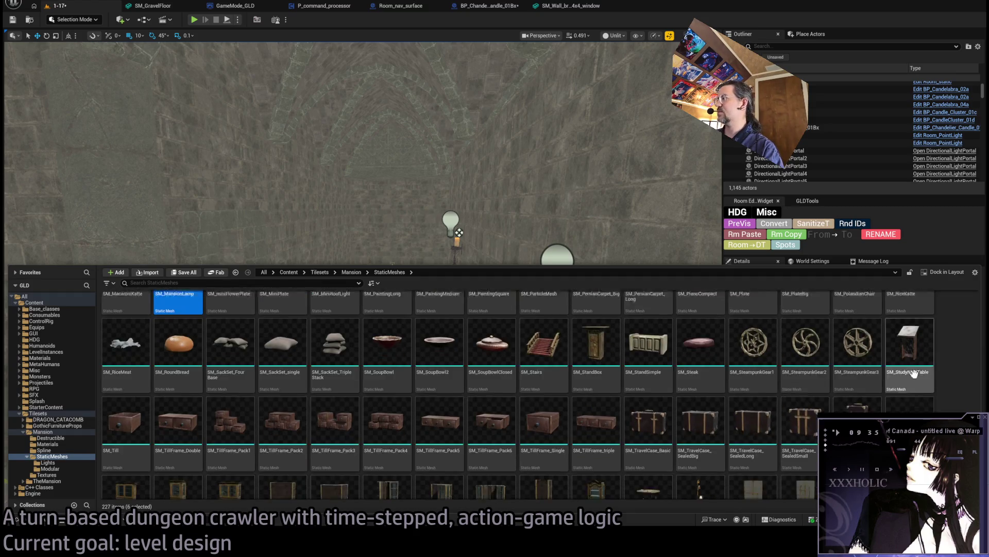
pyautogui.keyDown('ctrl'); pyautogui.click(688, 373); pyautogui.keyUp('ctrl')
pyautogui.scroll(15, 390, 403)
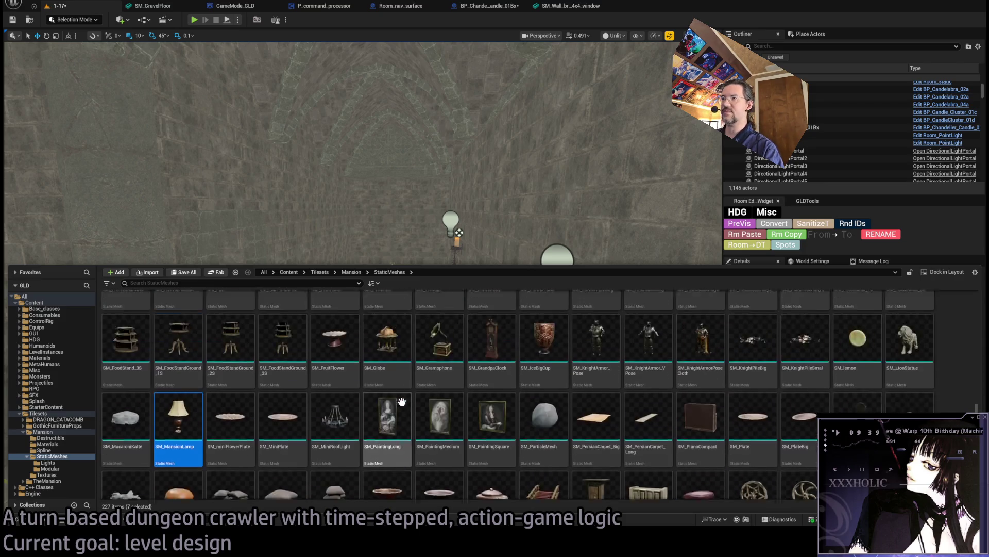
pyautogui.scroll(5, 391, 410)
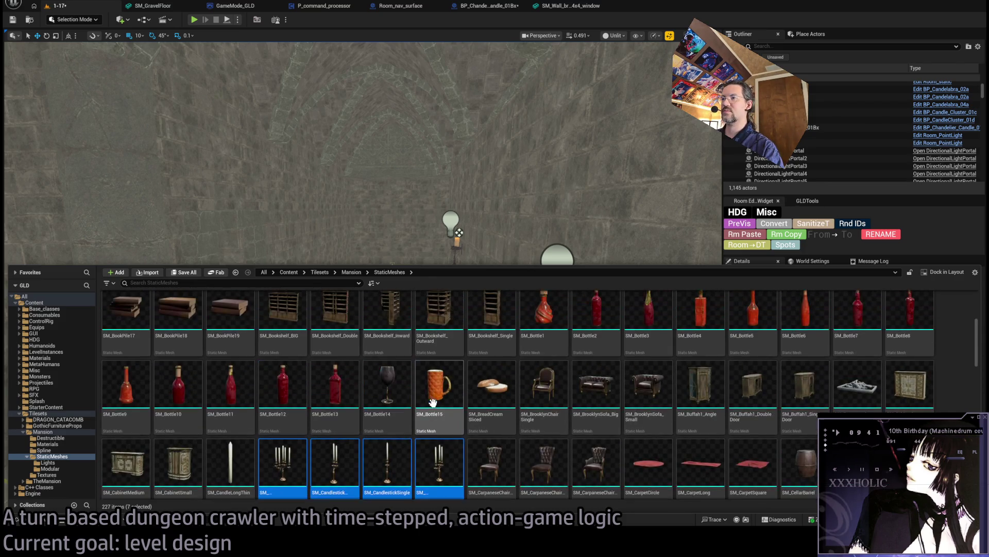
pyautogui.keyDown('ctrl'); pyautogui.scroll(-2, 344, 420); pyautogui.keyUp('ctrl')
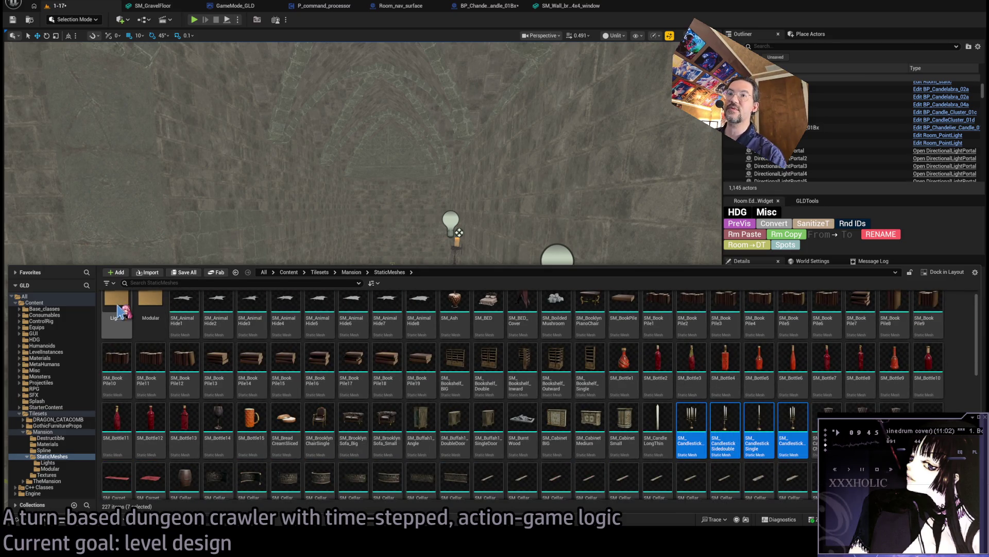
pyautogui.click(482, 435)
pyautogui.keyDown('ctrl'); pyautogui.scroll(2, 515, 422); pyautogui.keyUp('ctrl')
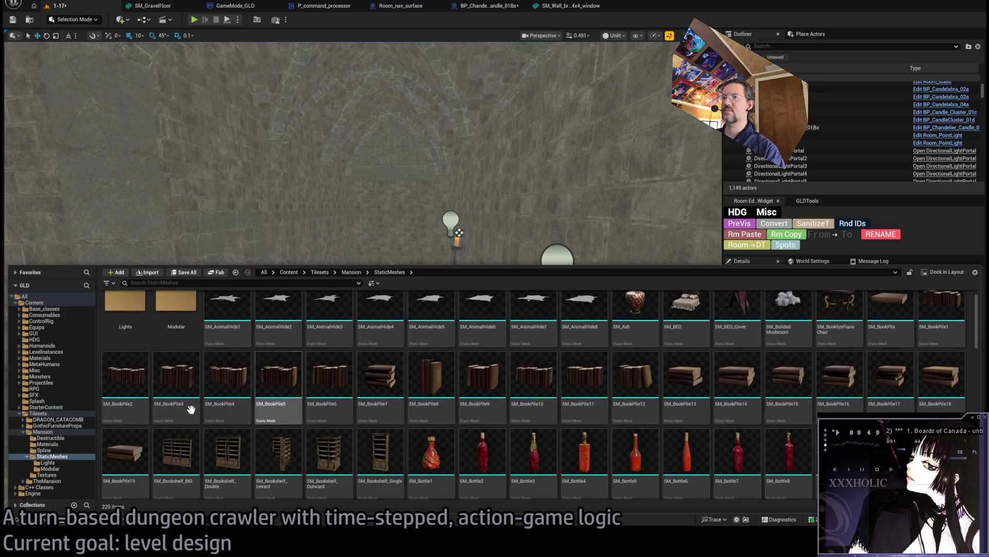
pyautogui.doubleClick(135, 313)
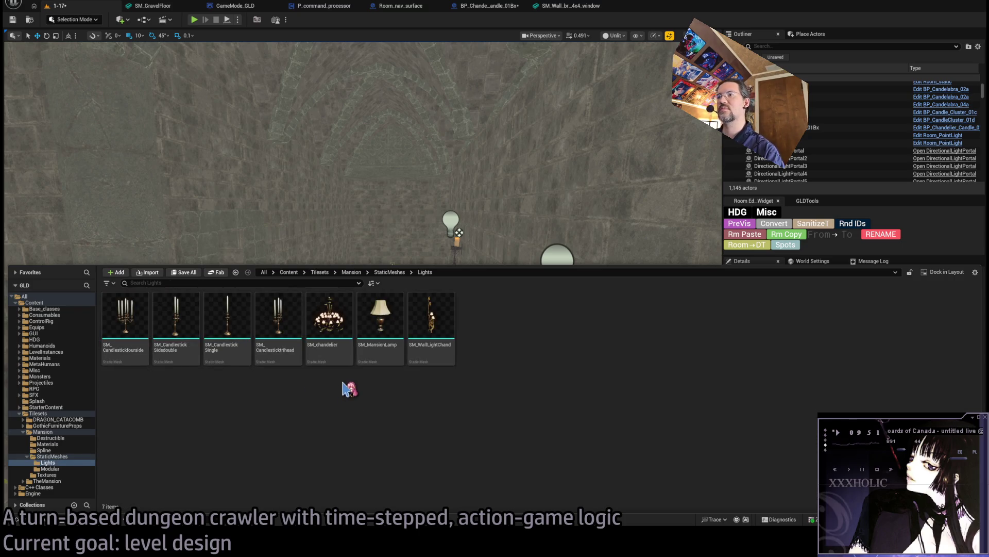
pyautogui.click(381, 200)
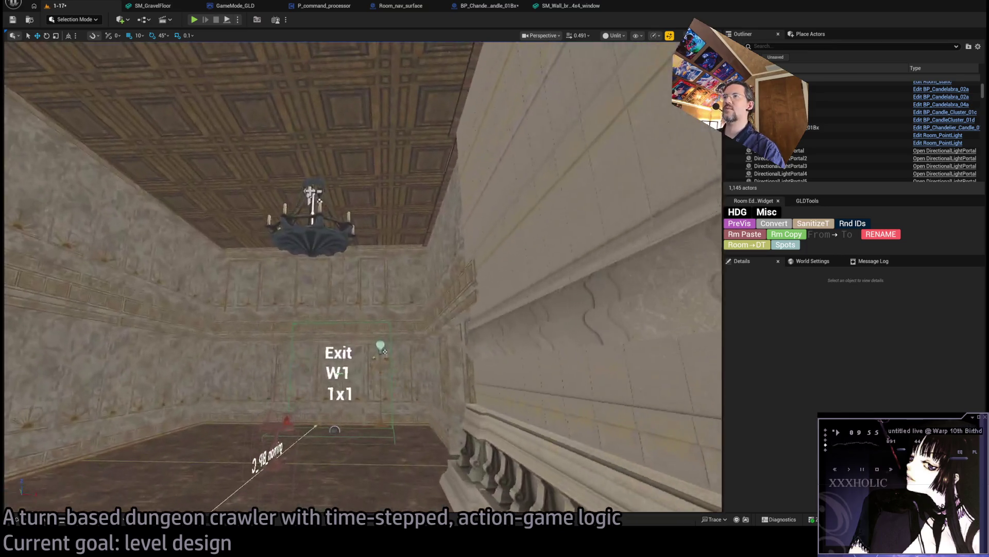
# - Browse from the mansion ceiling chandelier to its mesh asset, then expand Mansion's subfolders
pyautogui.click(309, 221)
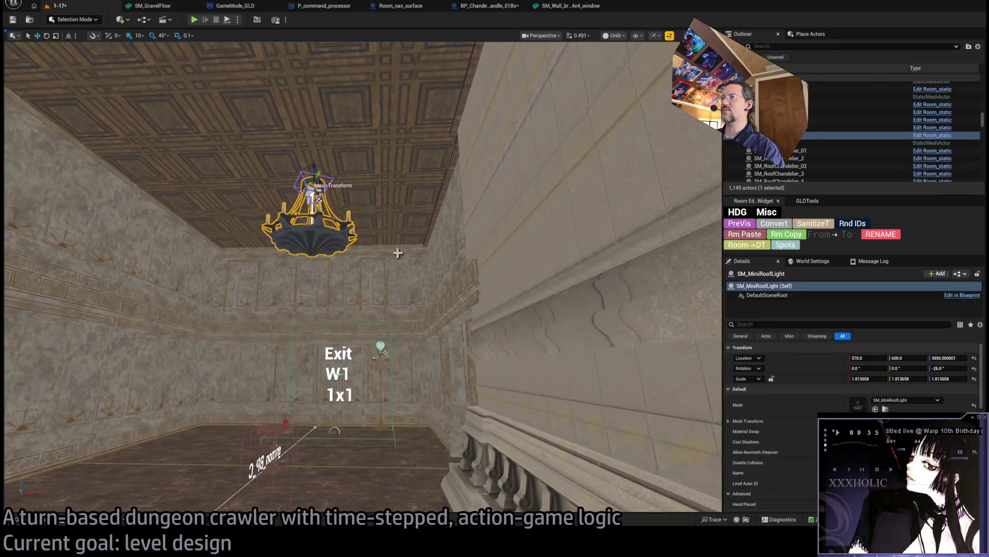
pyautogui.hotkey('ctrl', 'b')
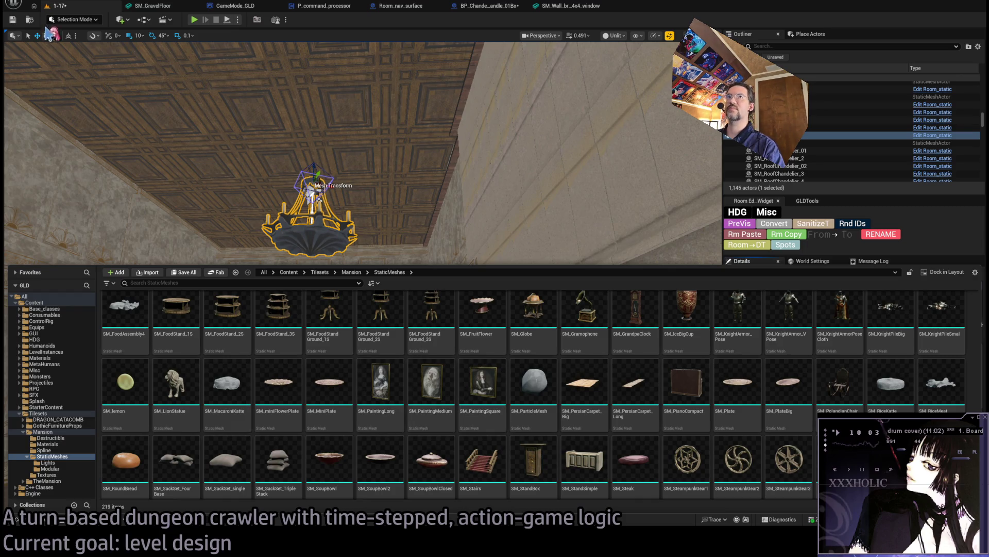
pyautogui.click(43, 431)
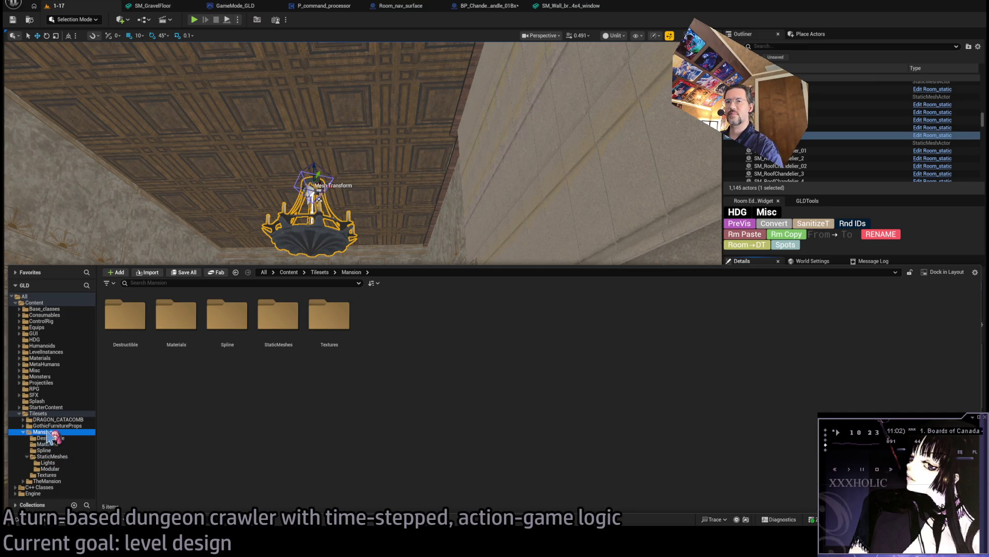
# - Browse TheMansion's Maps, Destructible and Materials folders, then scroll through its StaticMeshes assets
pyautogui.click(23, 433)
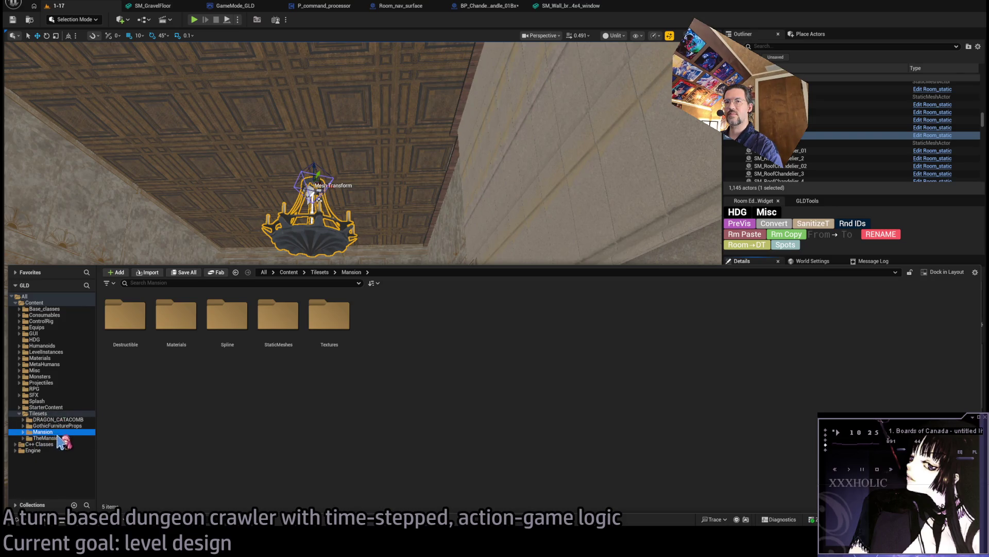
pyautogui.click(59, 437)
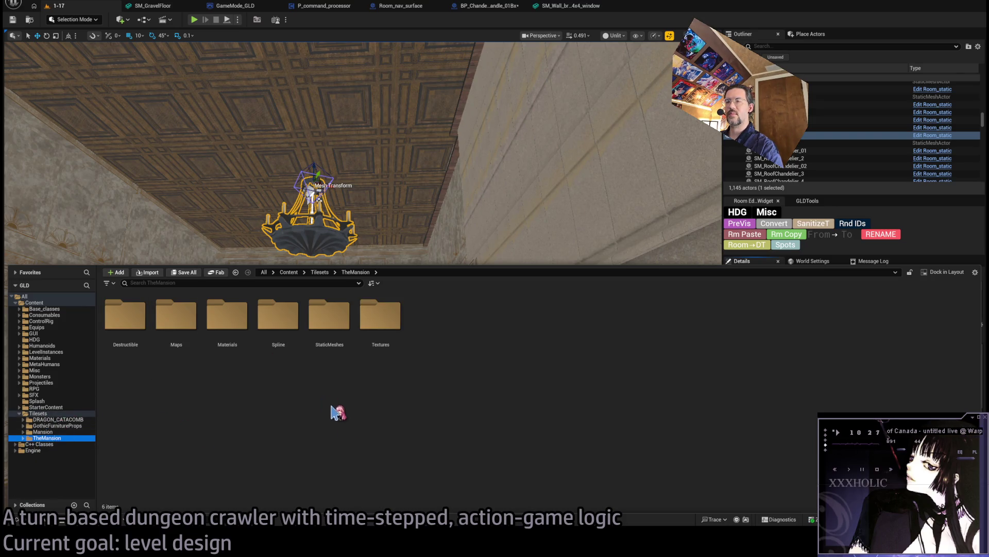
pyautogui.doubleClick(177, 315)
pyautogui.click(52, 444)
pyautogui.click(56, 456)
pyautogui.click(65, 468)
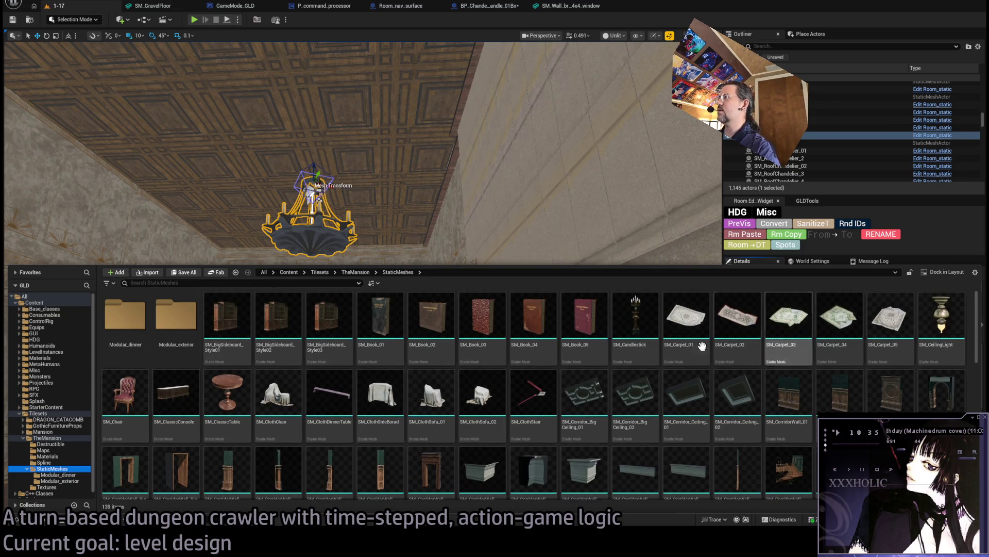
pyautogui.scroll(-2, 674, 410)
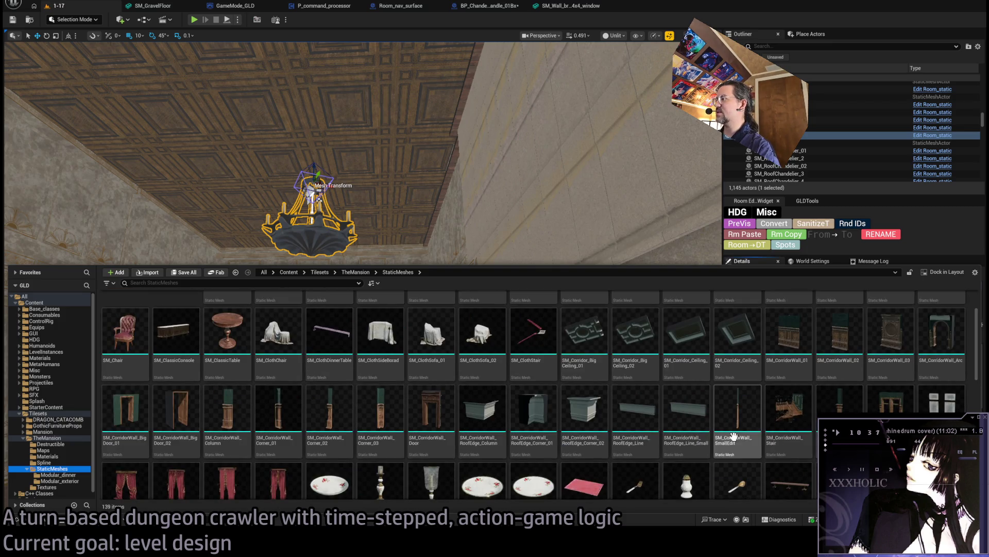
pyautogui.scroll(-2, 685, 409)
pyautogui.scroll(-10, 413, 428)
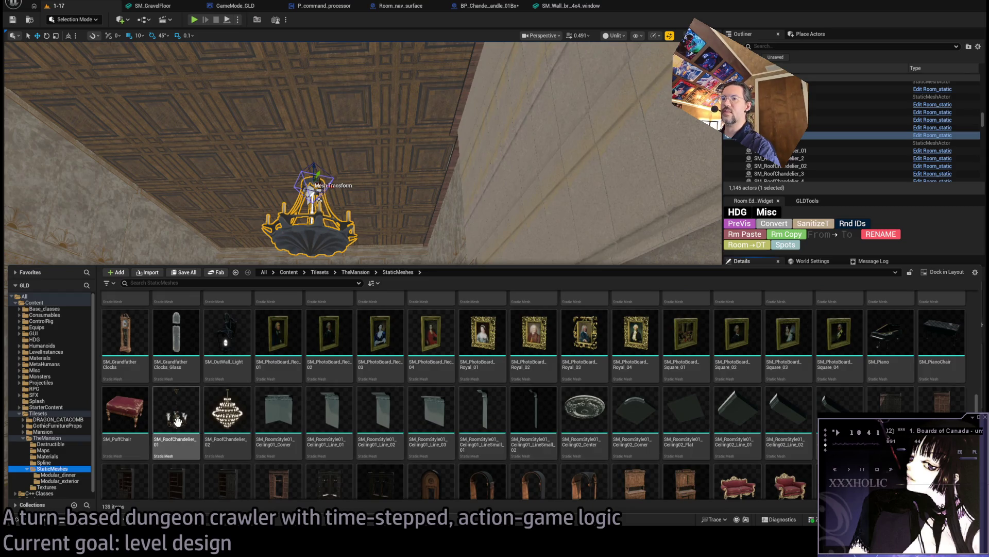
pyautogui.scroll(-3, 587, 407)
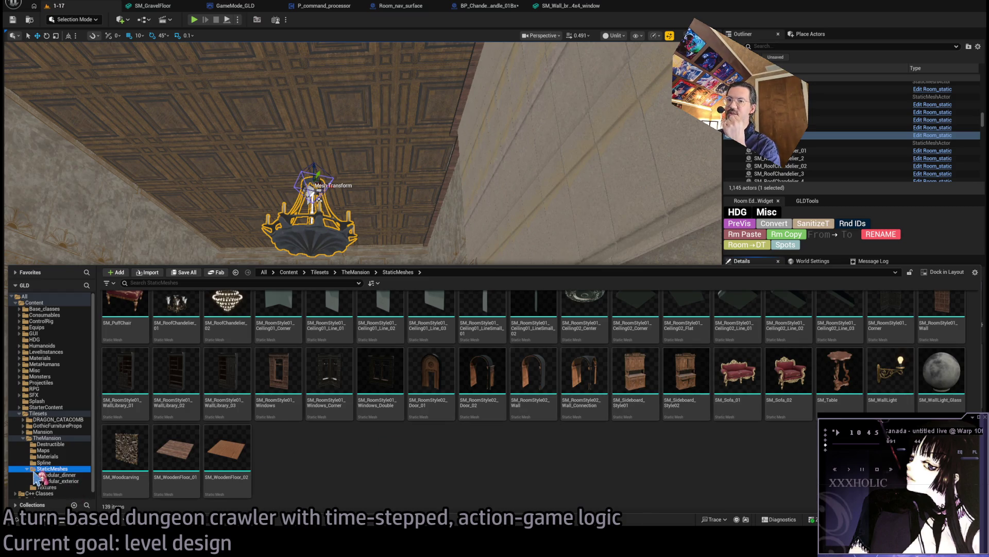
# - Collapse TheMansion folders, select the DRAGON_CATACOMB tileset, and close the Content Drawer
pyautogui.click(27, 469)
pyautogui.click(24, 437)
pyautogui.click(57, 419)
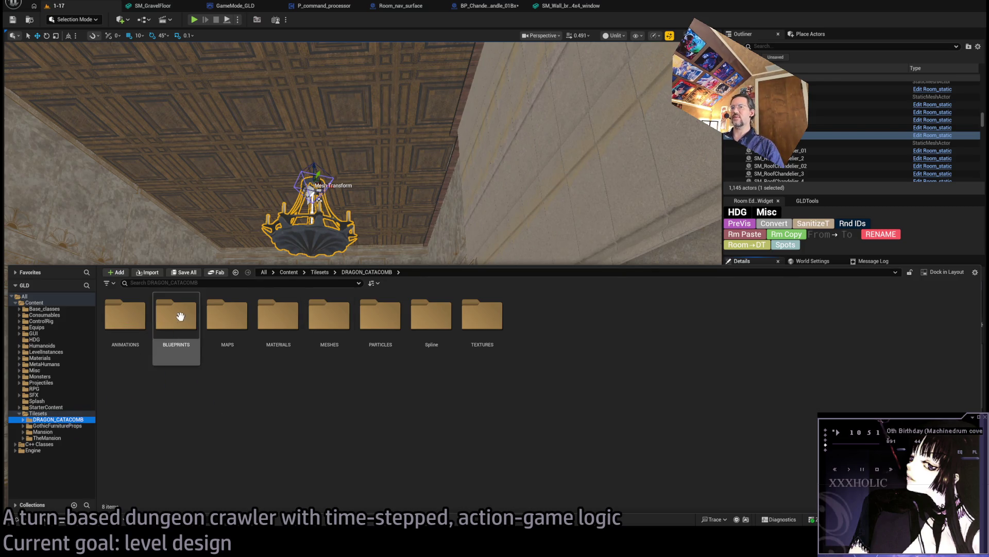
pyautogui.moveTo(520, 143); pyautogui.dragTo(524, 154)
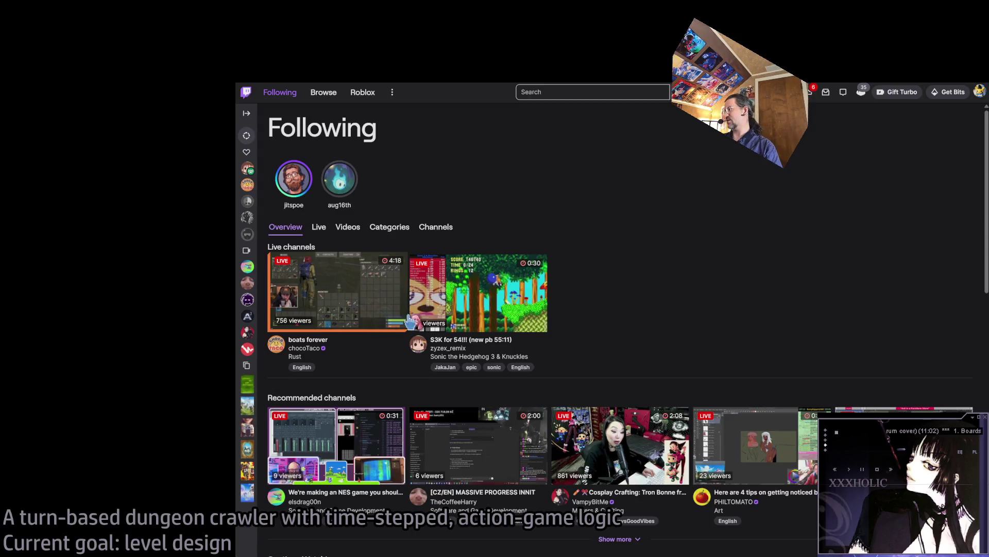
# - Show more recommended channels on the Twitch Following page and scroll through them
pyautogui.click(636, 540)
pyautogui.scroll(-5, 636, 539)
pyautogui.scroll(3, 761, 181)
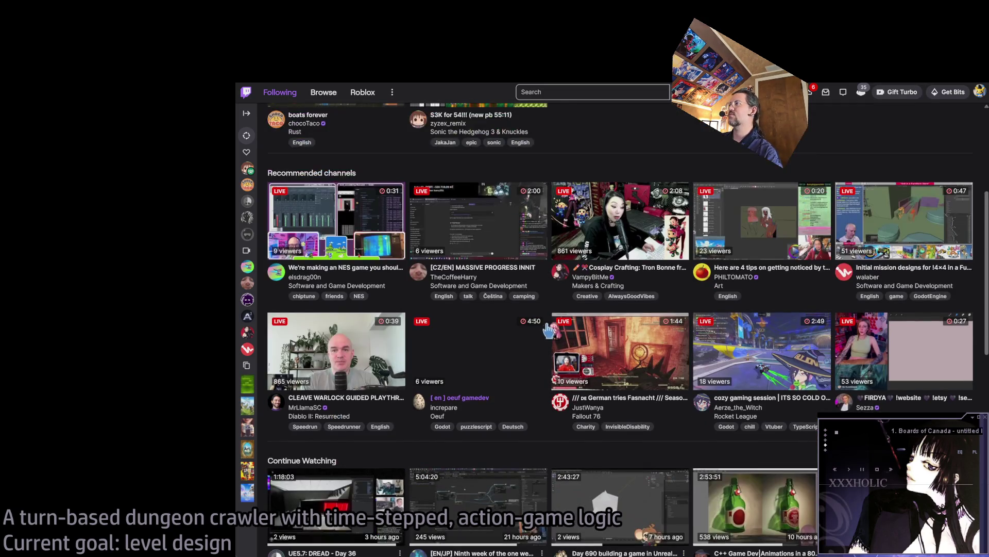
pyautogui.scroll(-1, 703, 217)
pyautogui.scroll(4, 706, 278)
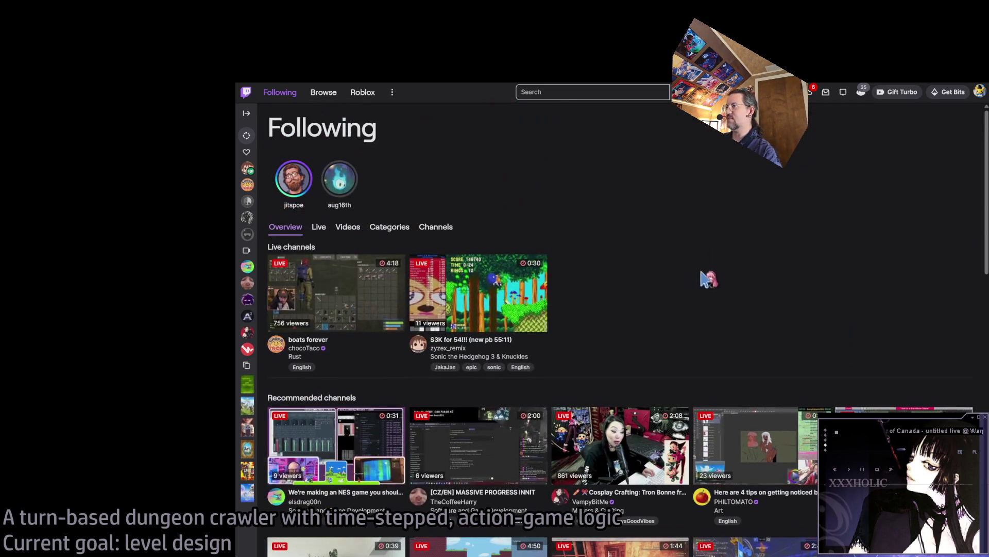
pyautogui.scroll(-3, 711, 287)
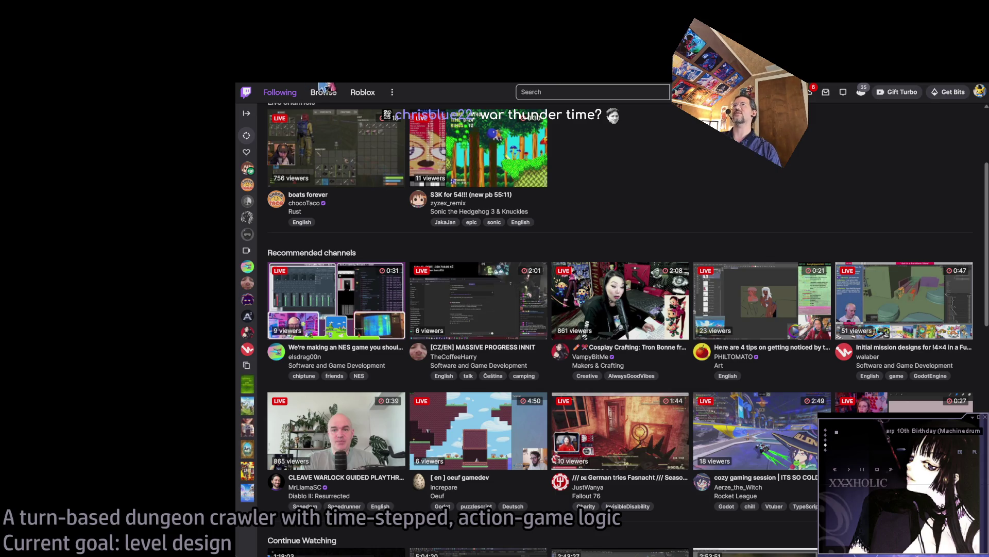
pyautogui.click(280, 91)
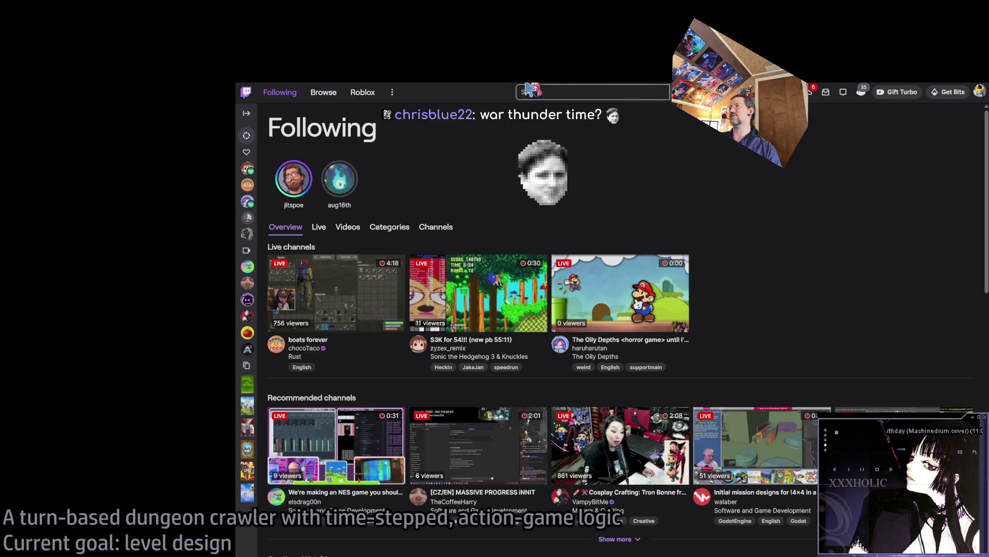
# - Open an Unreal Blueprint game dev stream from the unrealengine live channels, then return to that list
pyautogui.press('F5')
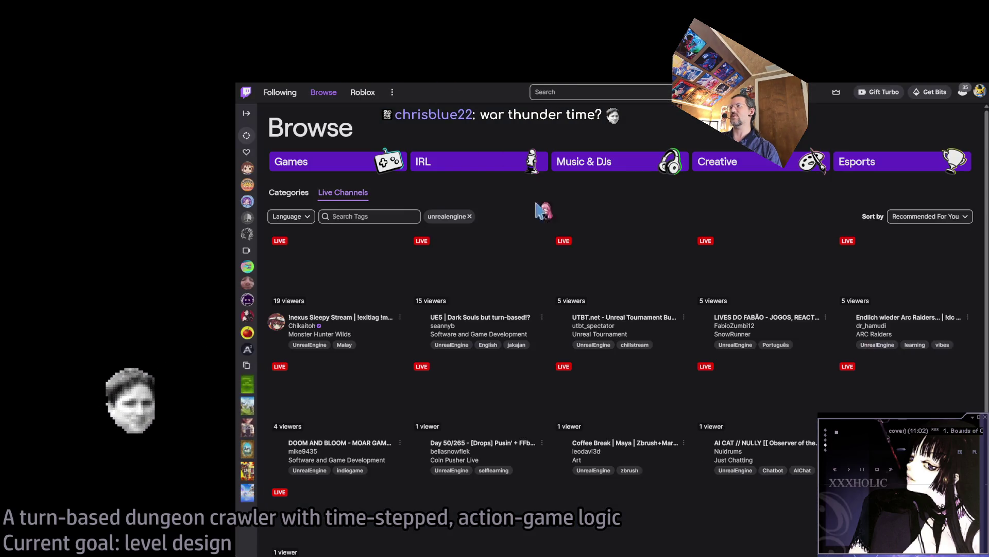
pyautogui.scroll(-1, 583, 206)
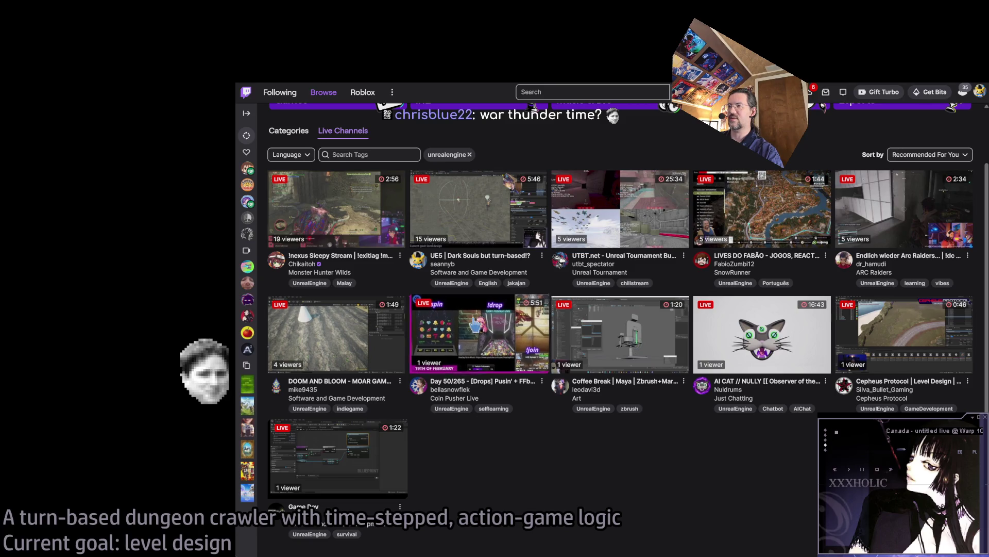
pyautogui.click(337, 453)
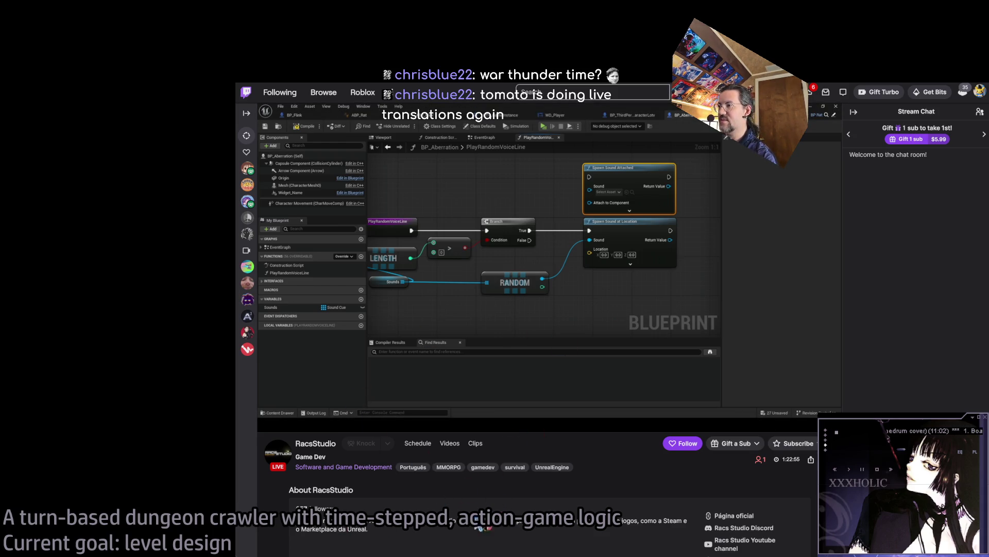
pyautogui.hotkey('alt', 'Left')
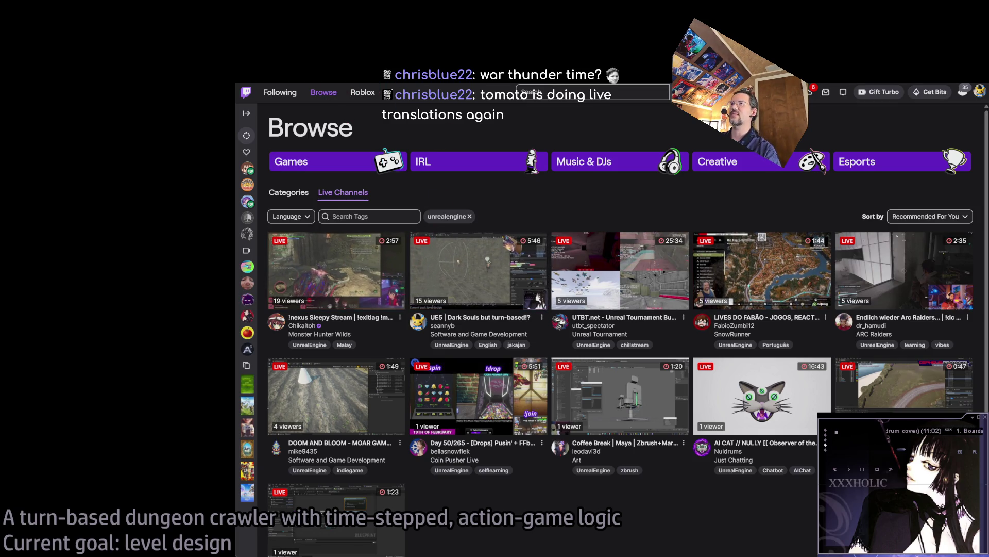
# - Return to the Following page and dismiss the recent searches list and Prime games panel
pyautogui.hotkey('alt', 'Left')
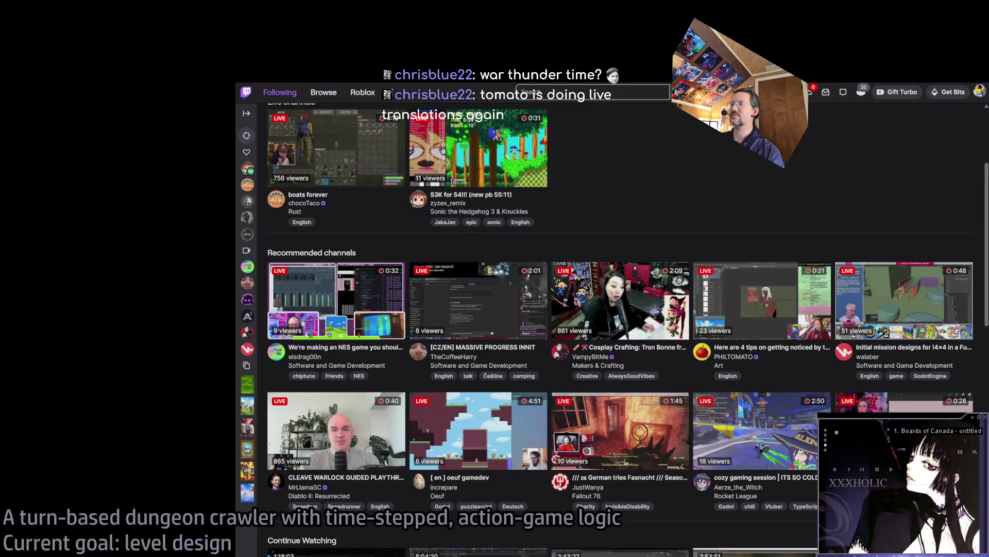
pyautogui.click(592, 92)
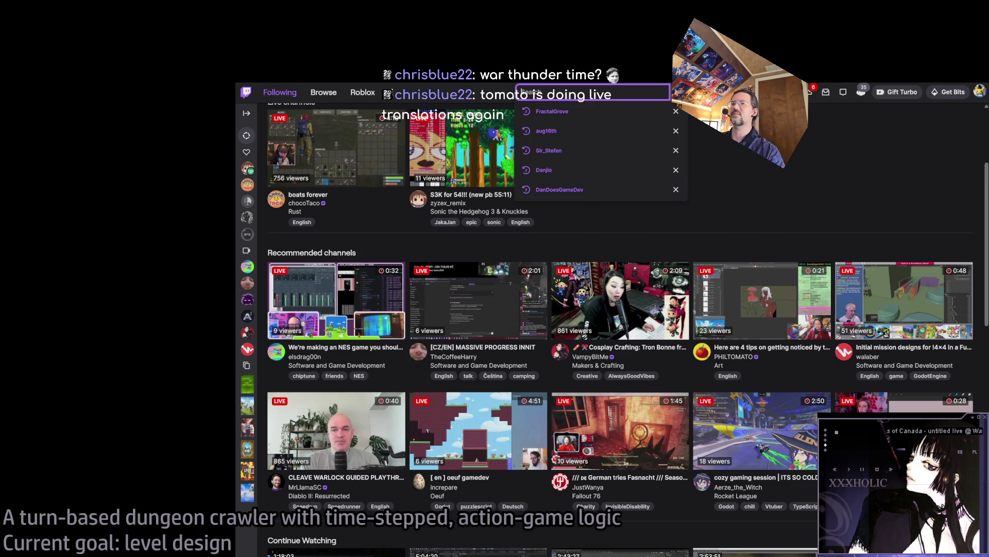
pyautogui.click(812, 92)
pyautogui.click(813, 96)
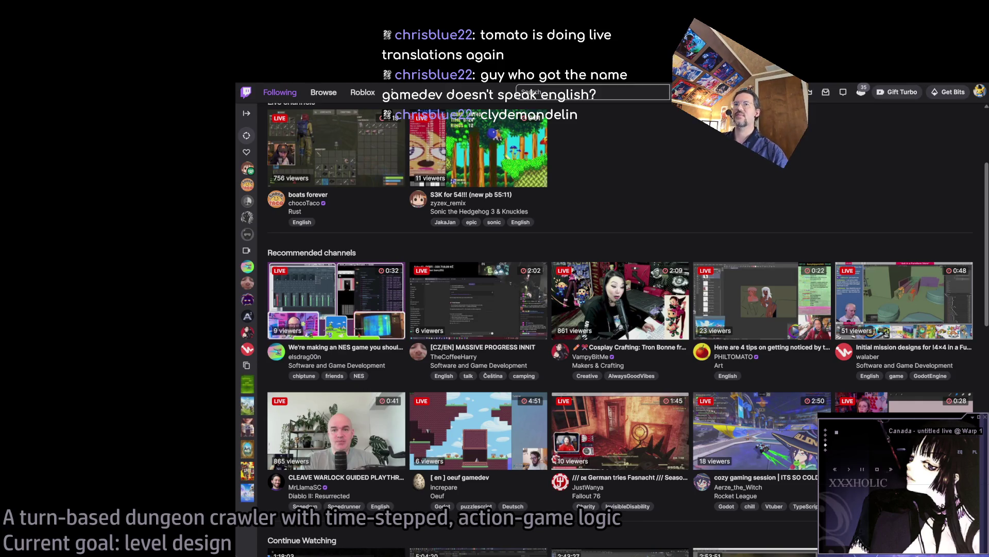
# - Watch the Final Fantasy IV translation stream with chat expanded, then go back to Following
pyautogui.click(575, 94)
pyautogui.click(593, 116)
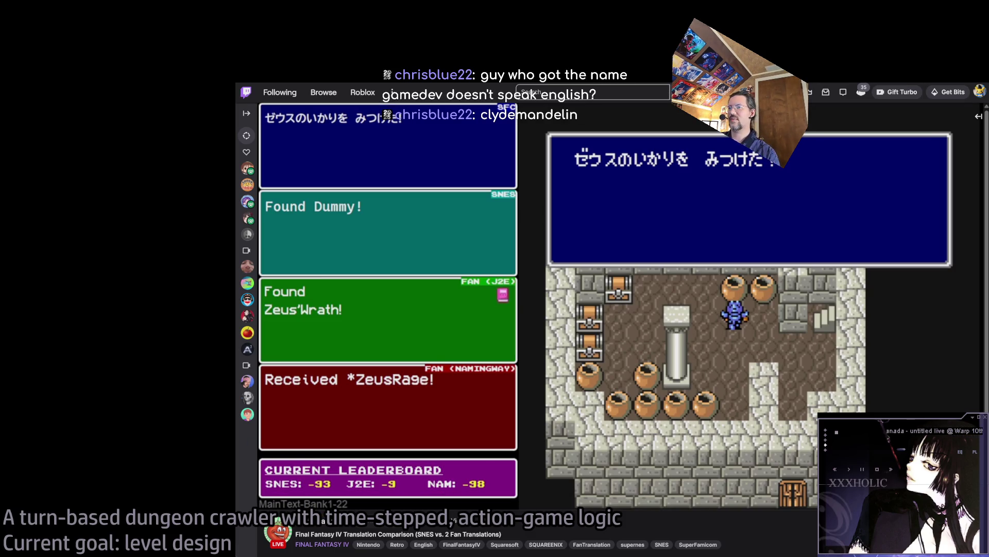
pyautogui.click(979, 116)
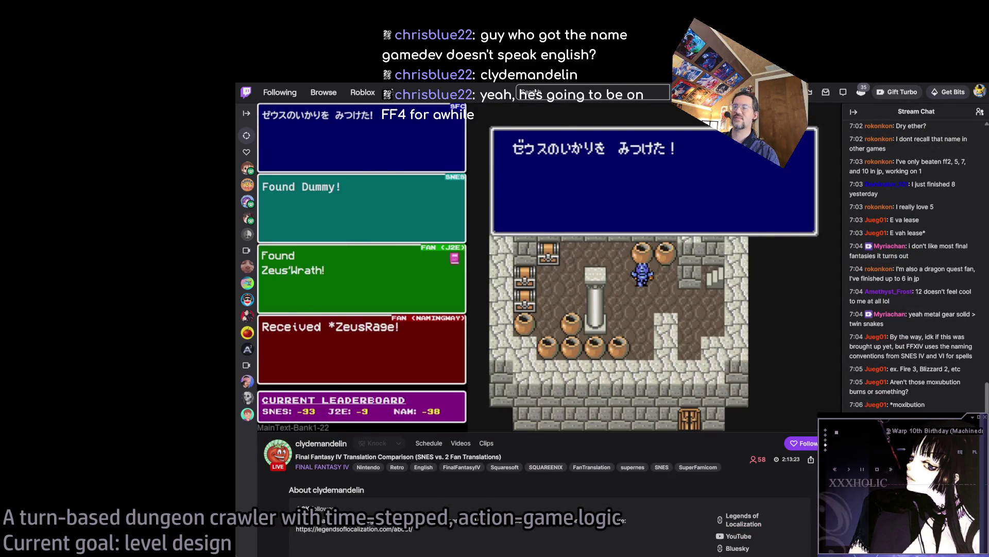
pyautogui.hotkey('alt', 'Left')
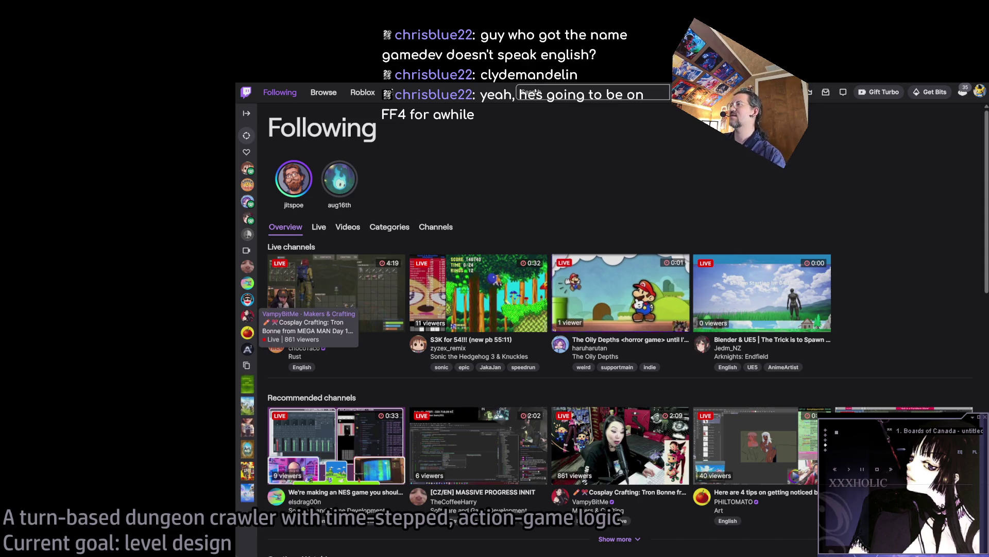
# - Open The Oily Depths horror game stream on Twitch
pyautogui.click(621, 293)
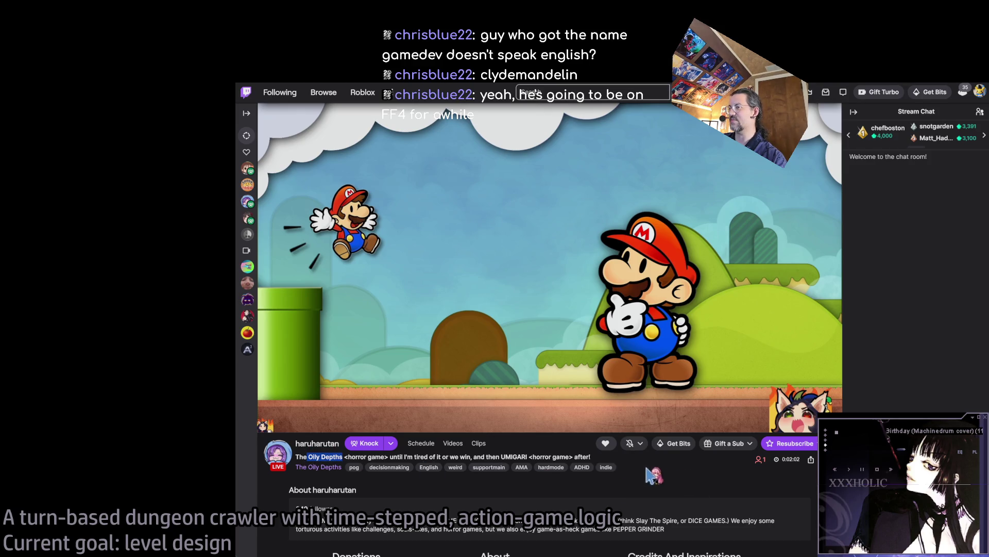
pyautogui.click(511, 505)
pyautogui.scroll(-2, 500, 446)
pyautogui.scroll(2, 495, 443)
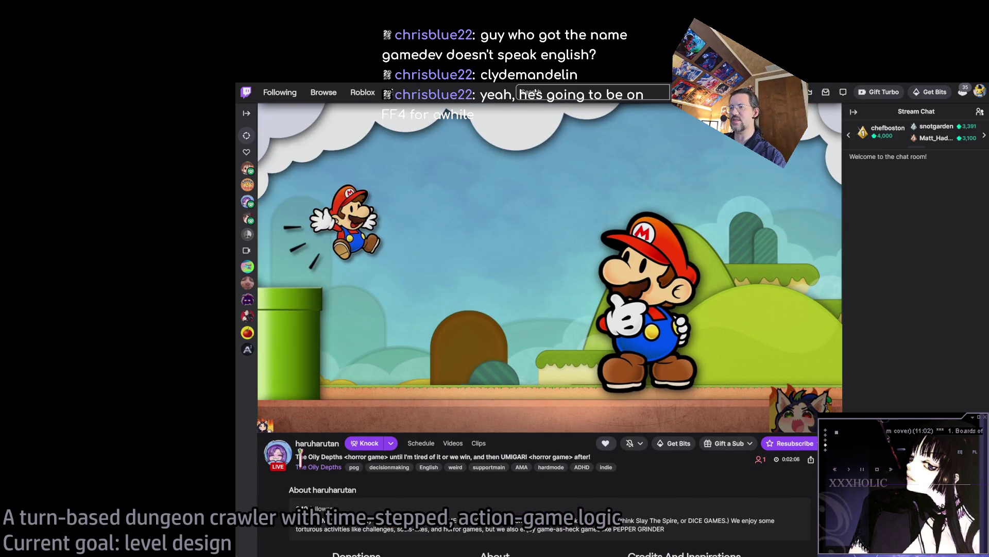
# - Search the web for 'the oily depths' in a new tab
pyautogui.hotkey('ctrl', 't')
pyautogui.write('The Oily Depths')
pyautogui.press('Return')
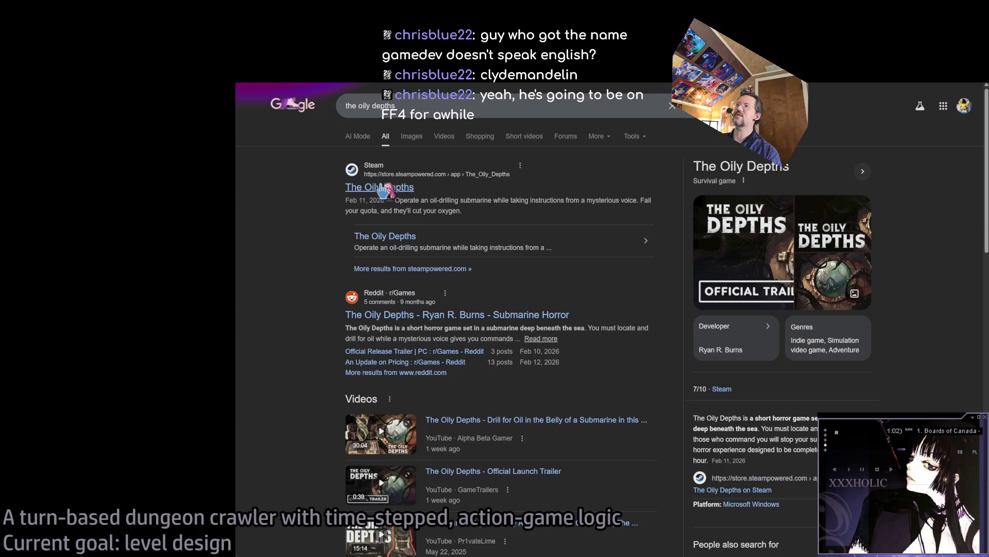
# - Browse The Oily Depths Steam page screenshots ($2.99), then switch back to the Twitch tab
pyautogui.click(385, 189)
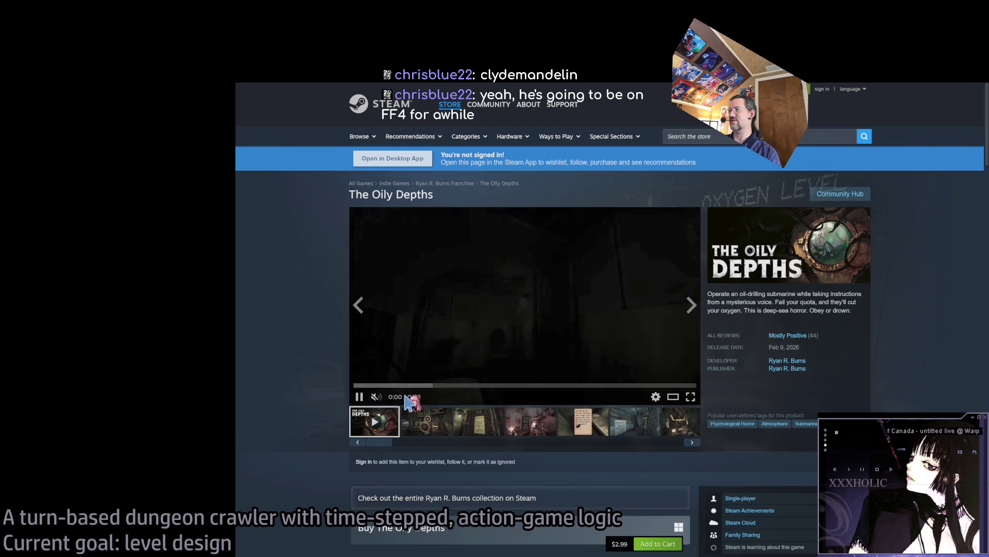
pyautogui.click(479, 423)
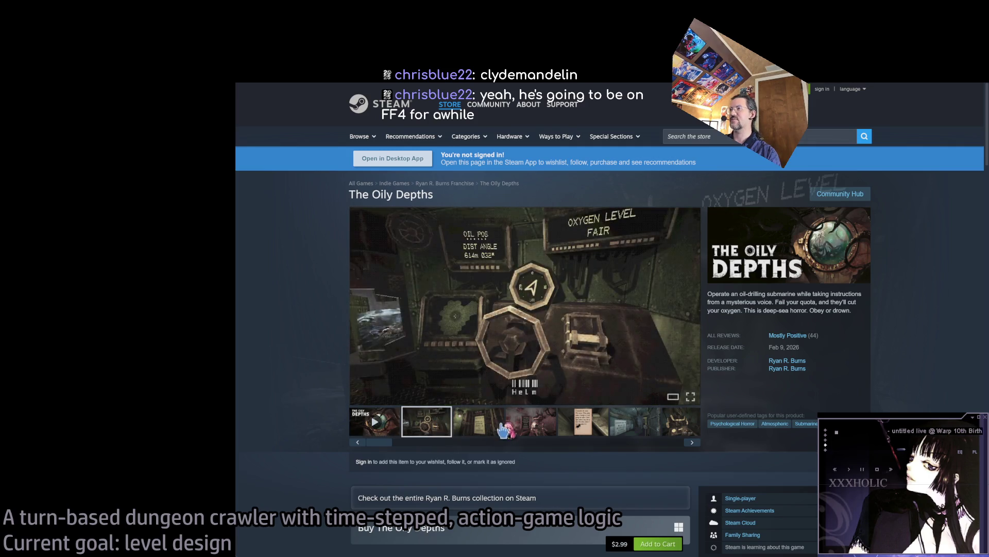
pyautogui.click(533, 425)
pyautogui.click(584, 422)
pyautogui.click(639, 425)
pyautogui.click(677, 422)
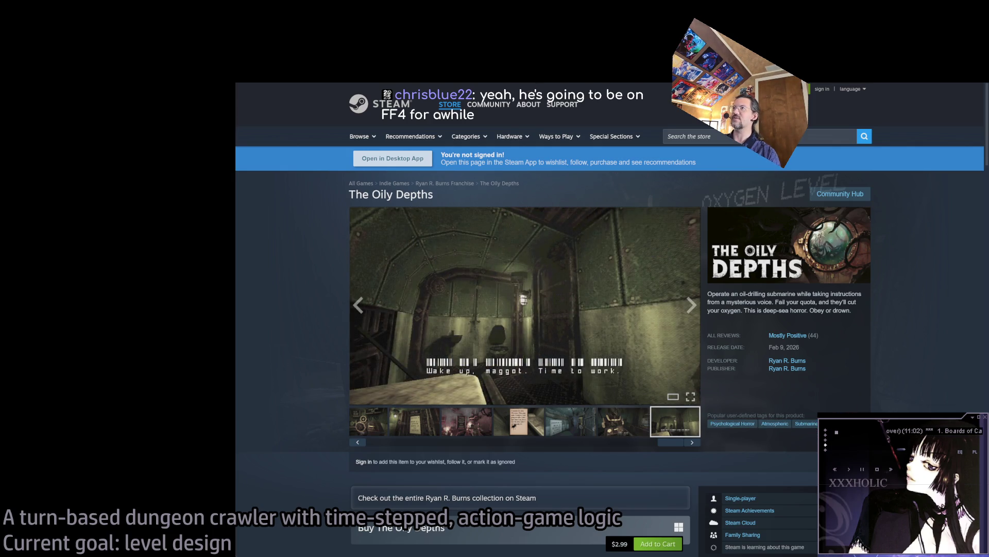
pyautogui.hotkey('ctrl', 'Tab')
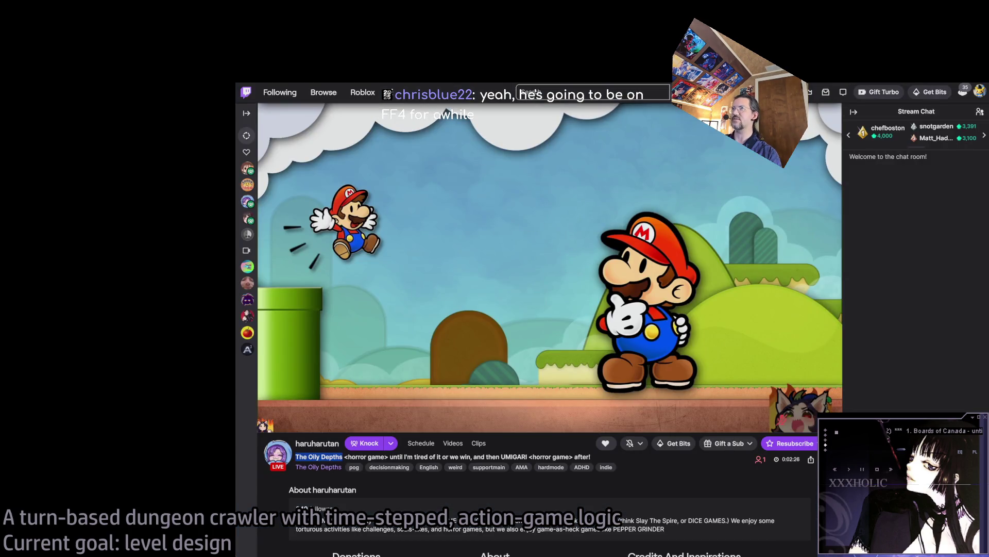
# - Open the Blender & UE5 stream from Following, then go back
pyautogui.hotkey('alt', 'Left')
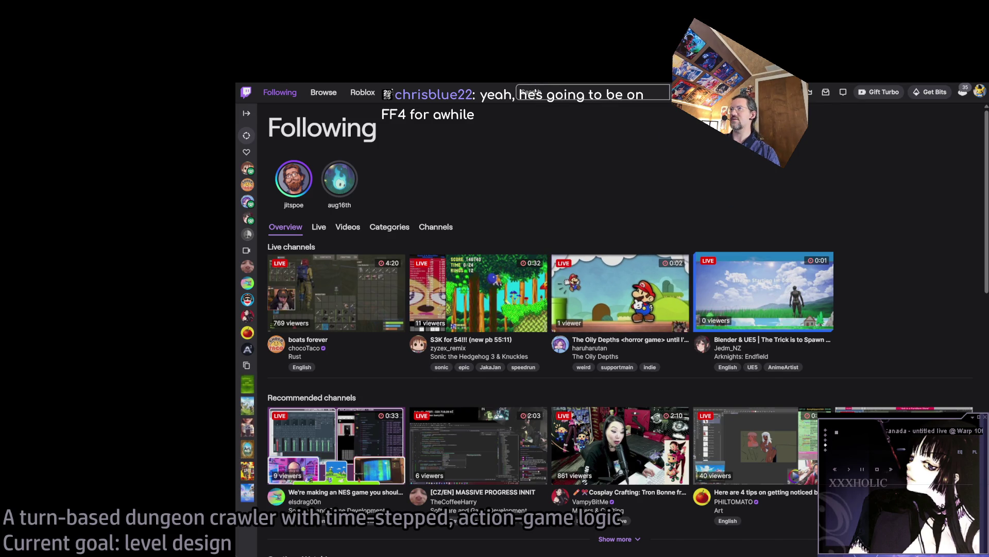
pyautogui.click(764, 291)
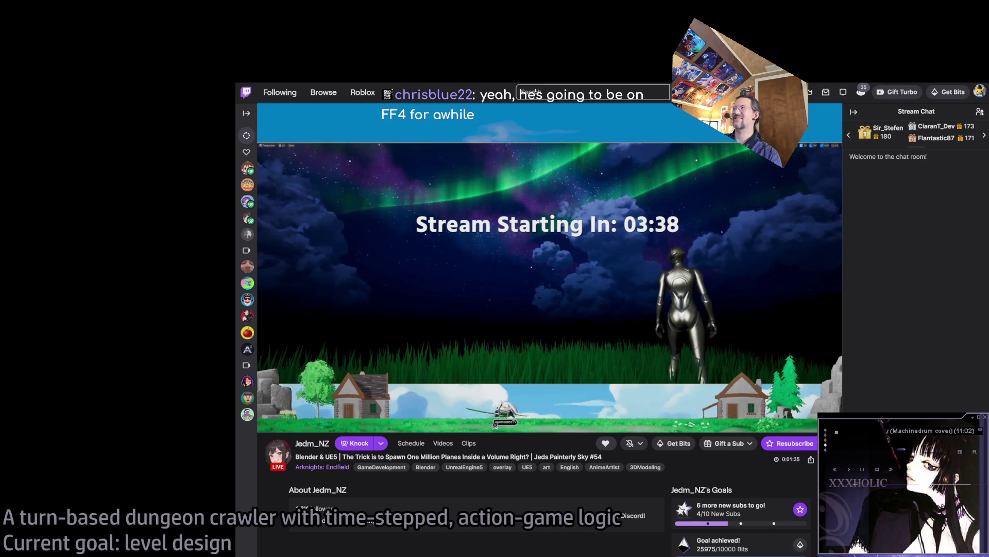
pyautogui.hotkey('alt', 'Left')
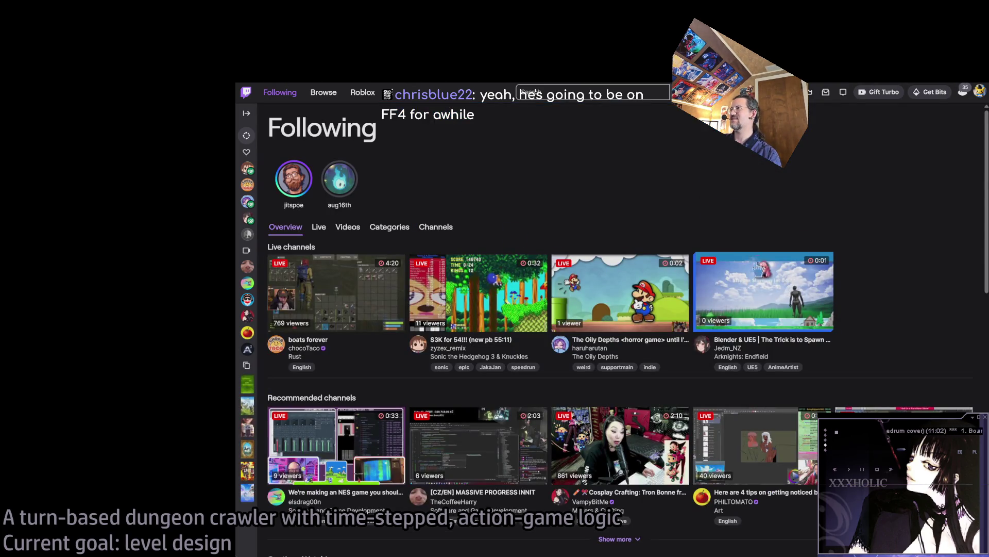